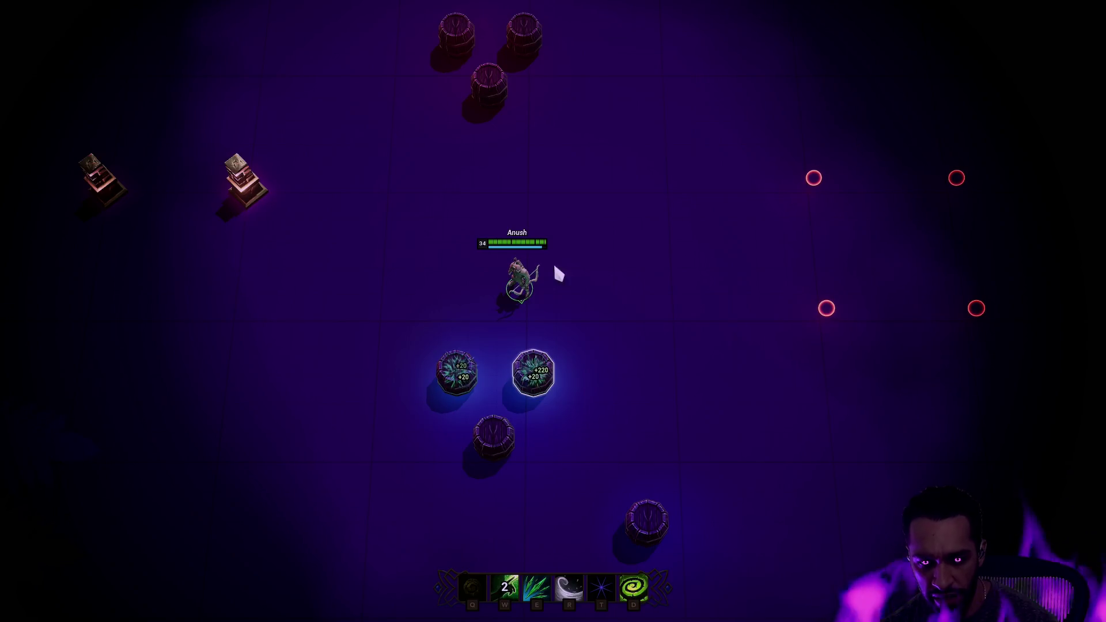
Step: Walk the archer left and leap-attack the two lit pots with W
{"action": "right_click", "coordinate": [501, 347]}
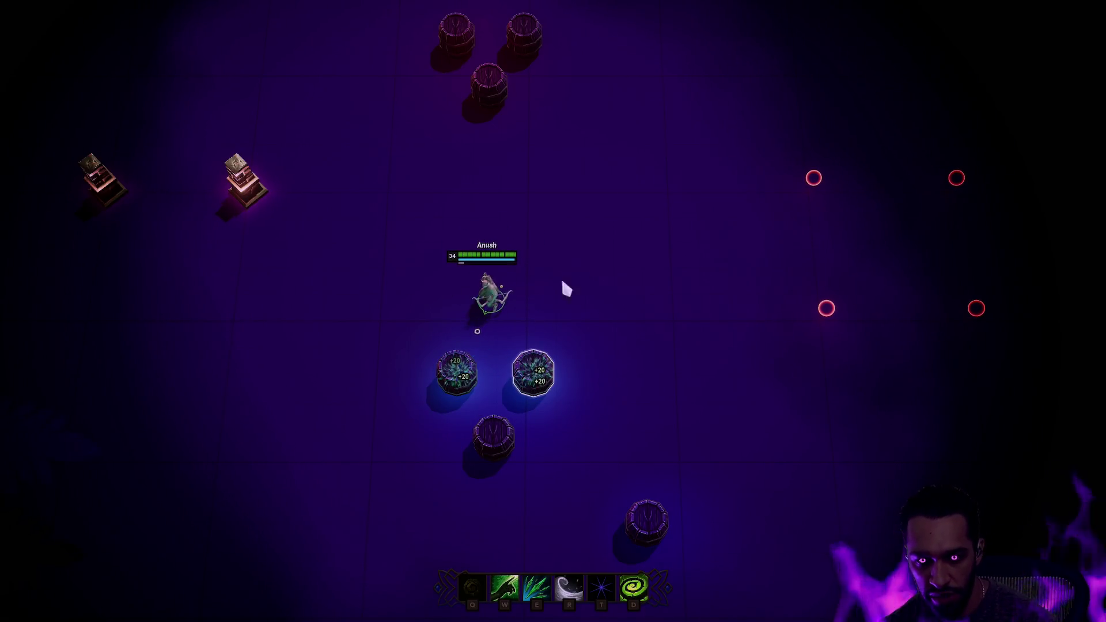
{"action": "key", "text": "w"}
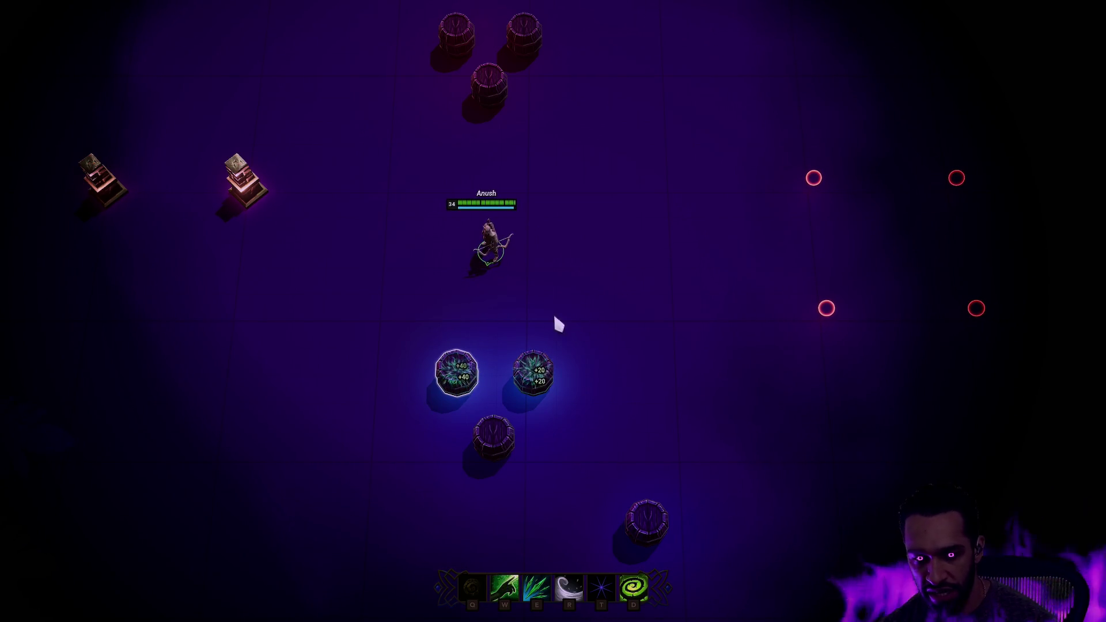
{"action": "right_click", "coordinate": [420, 279]}
{"action": "right_click", "coordinate": [614, 309]}
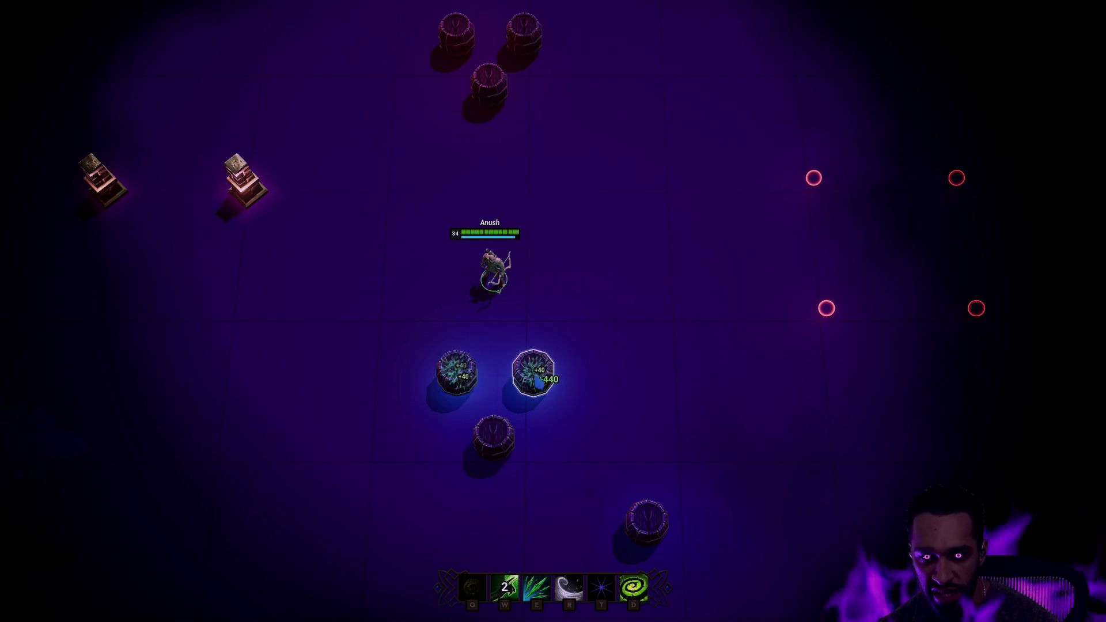
Step: Circle the archer around the two pots, finishing toward the lower-left
{"action": "right_click", "coordinate": [691, 387]}
{"action": "right_click", "coordinate": [457, 305]}
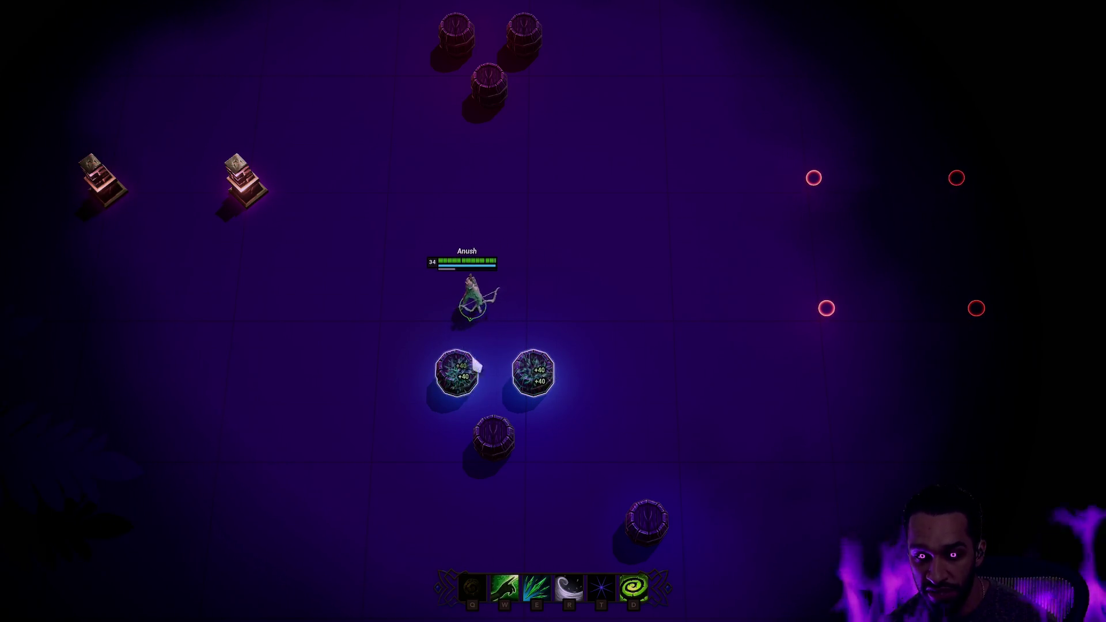
{"action": "right_click", "coordinate": [573, 275]}
{"action": "right_click", "coordinate": [621, 321]}
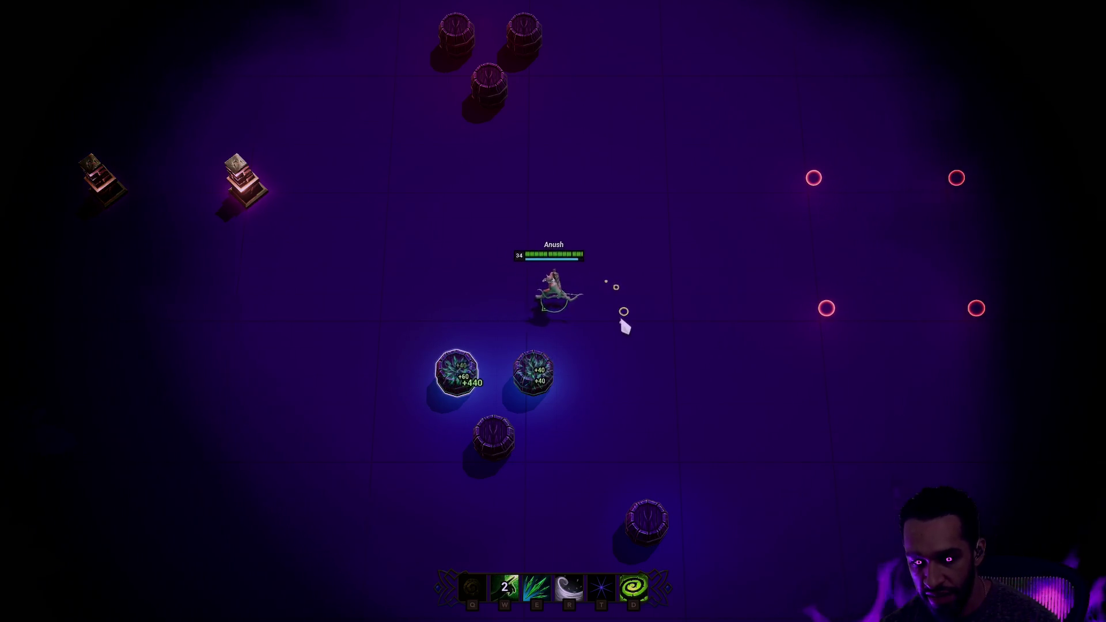
{"action": "right_click", "coordinate": [584, 364]}
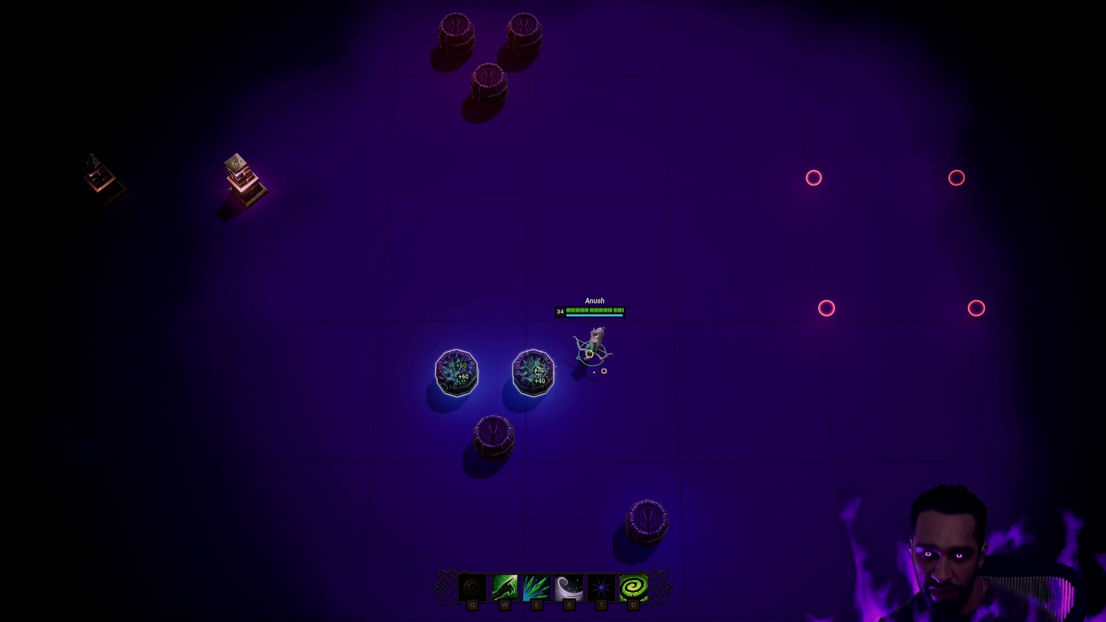
{"action": "right_click", "coordinate": [526, 250]}
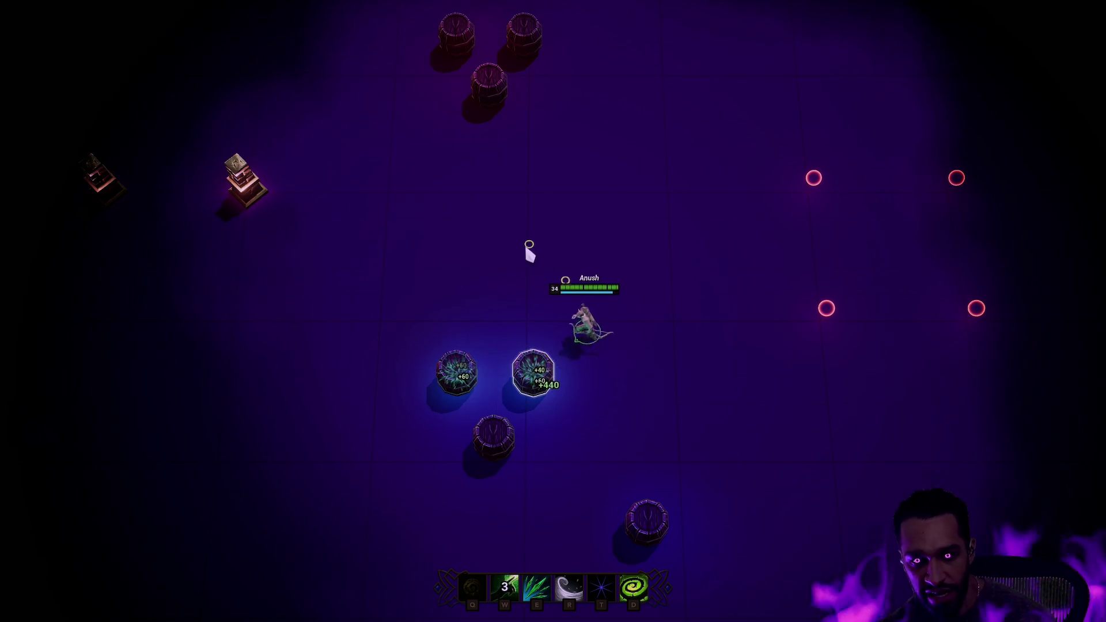
{"action": "right_click", "coordinate": [501, 321]}
{"action": "right_click", "coordinate": [476, 494]}
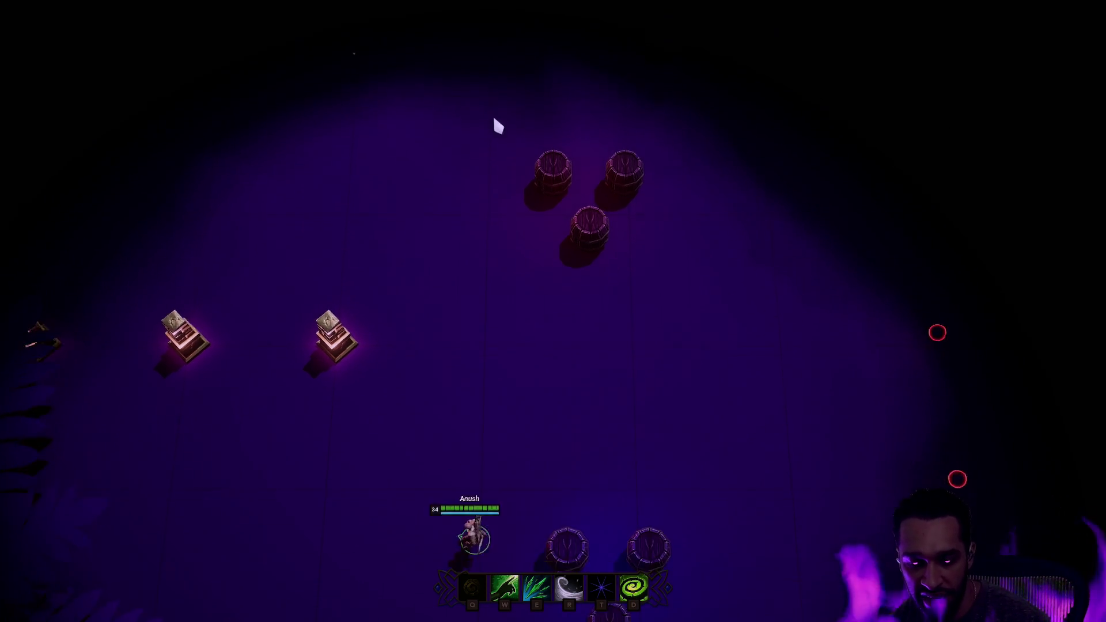
Step: Walk the hero up to the three-pot cluster and position beside it
{"action": "right_click", "coordinate": [527, 273]}
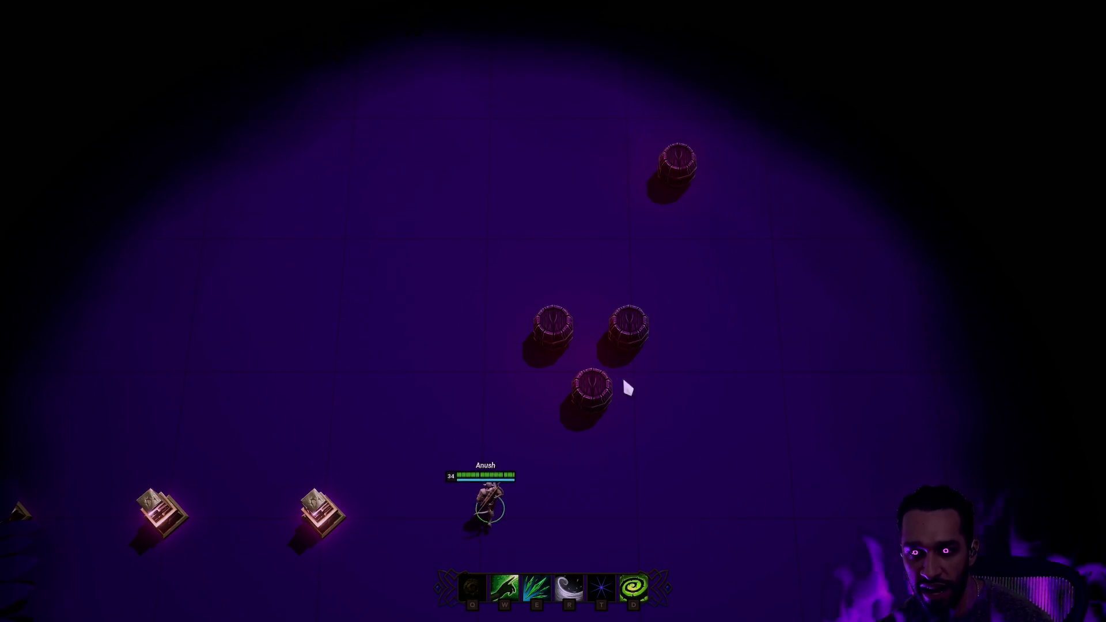
{"action": "right_click", "coordinate": [479, 434]}
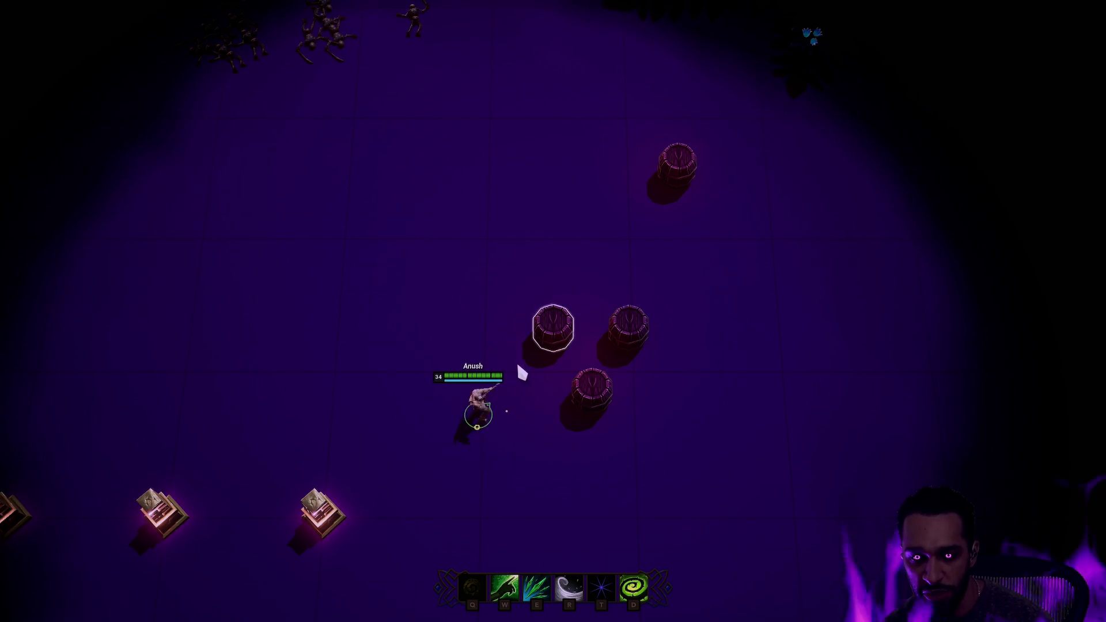
{"action": "right_click", "coordinate": [514, 439]}
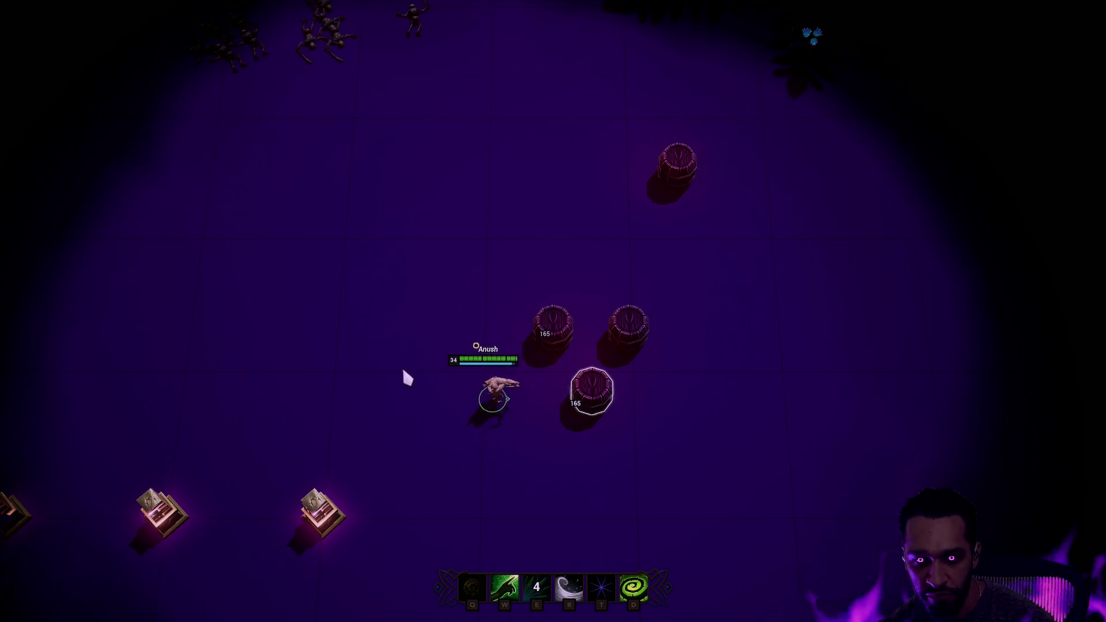
{"action": "right_click", "coordinate": [358, 363]}
Step: Hit the pot cluster with repeated E casts and the D ultimate
{"action": "key", "text": "e"}
{"action": "right_click", "coordinate": [540, 464]}
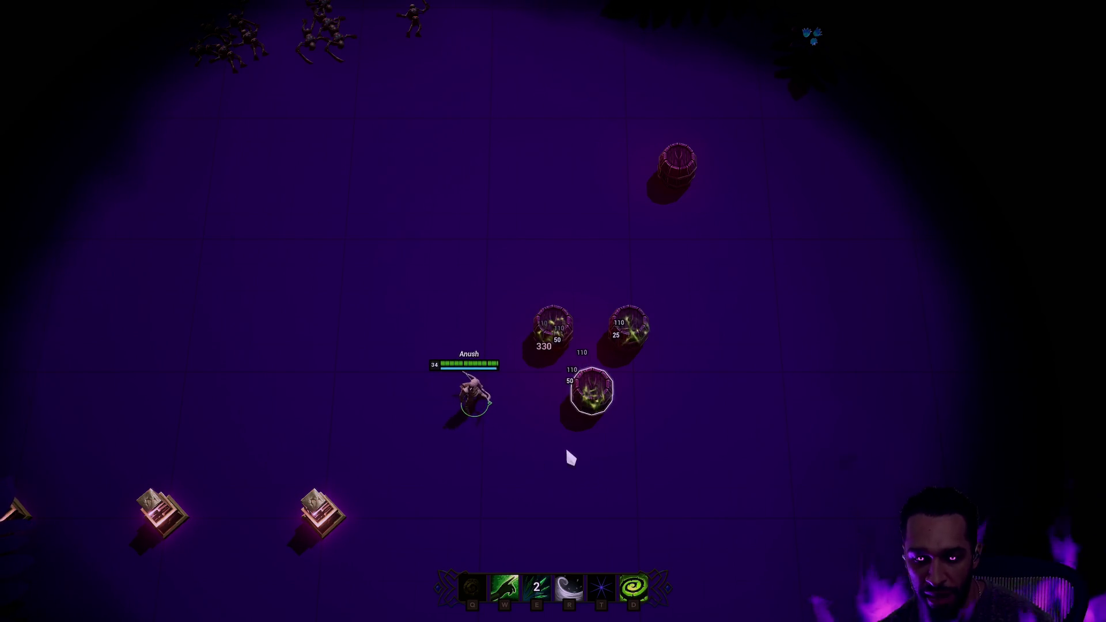
{"action": "key", "text": "d"}
{"action": "right_click", "coordinate": [374, 353]}
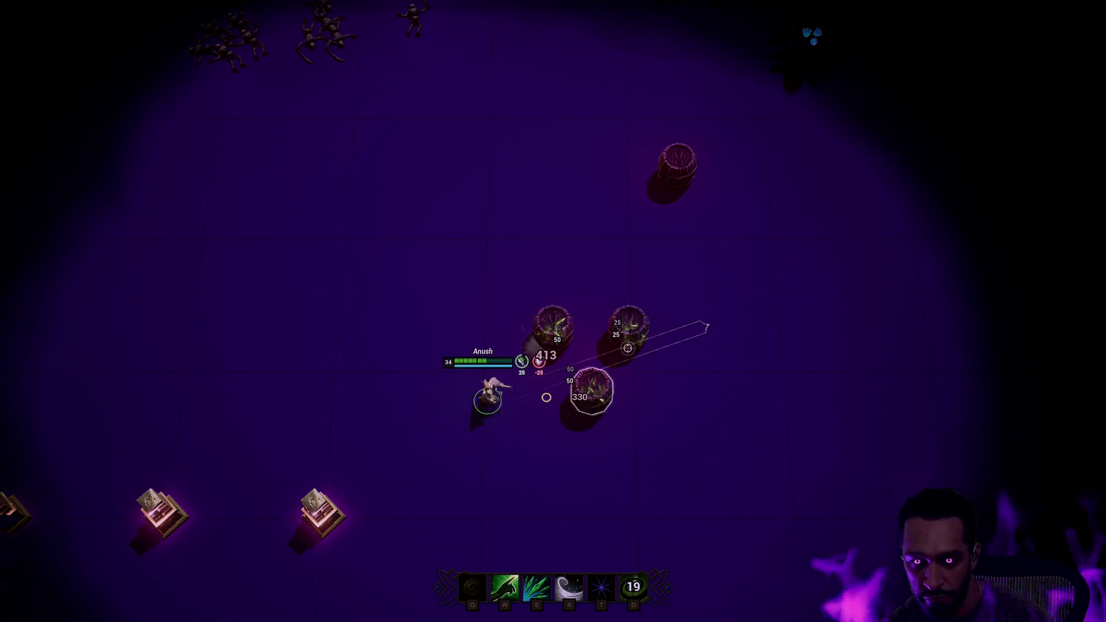
{"action": "key", "text": "e"}
{"action": "right_click", "coordinate": [567, 472]}
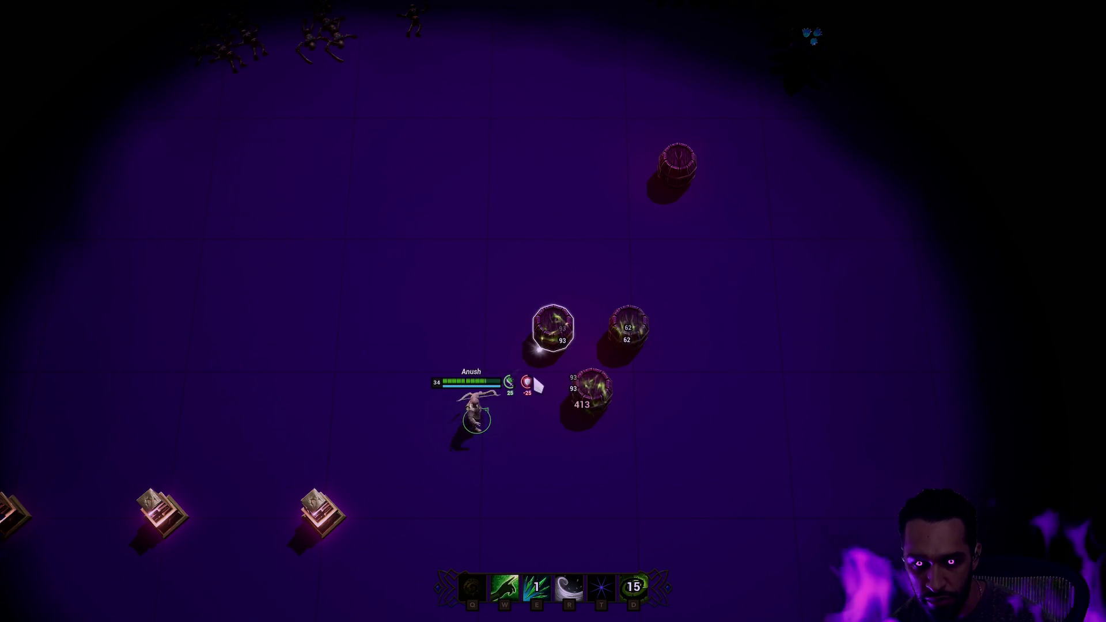
{"action": "key", "text": "e"}
Step: Walk the hero down-left to the Warrior altar
{"action": "right_click", "coordinate": [387, 373]}
{"action": "right_click", "coordinate": [387, 452]}
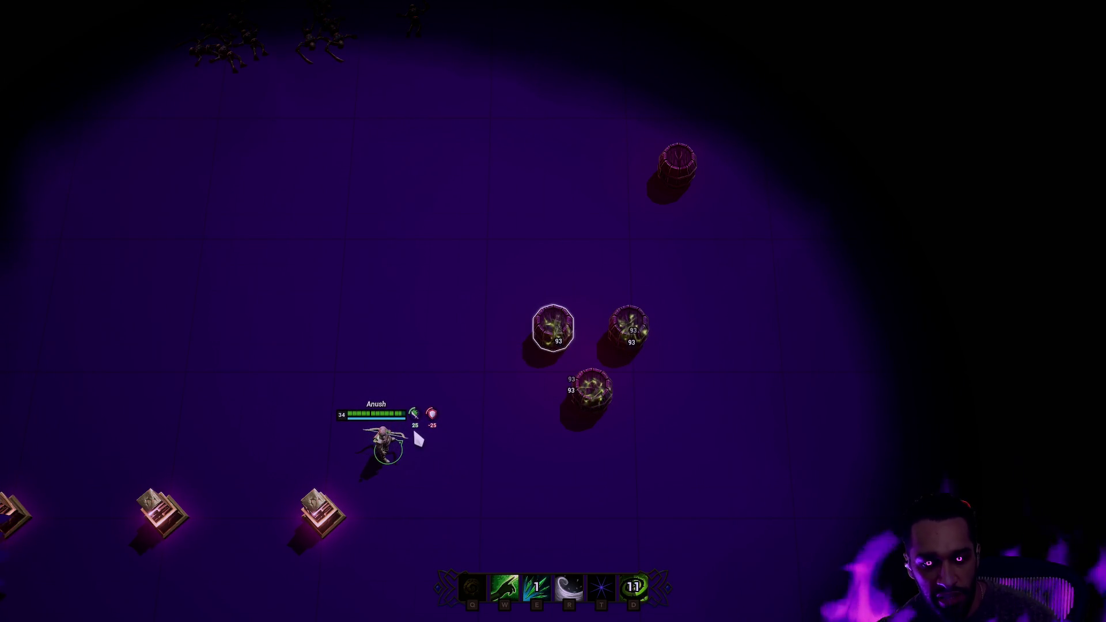
{"action": "right_click", "coordinate": [352, 424]}
{"action": "right_click", "coordinate": [404, 444]}
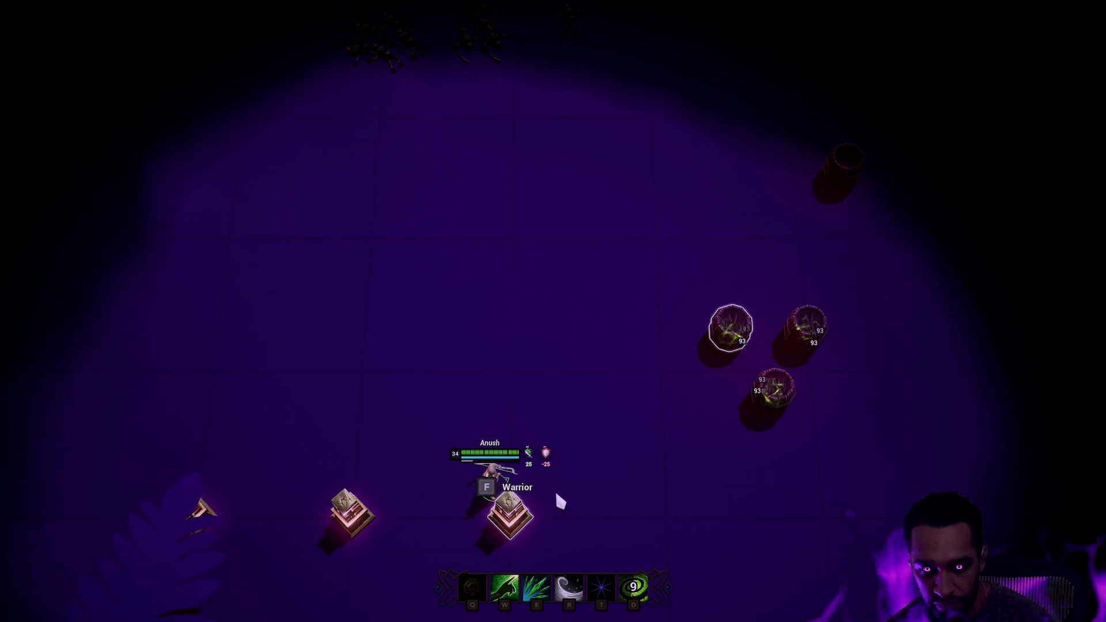
Step: Swap to the warrior with F and batter the pots using W, E and T
{"action": "key", "text": "f"}
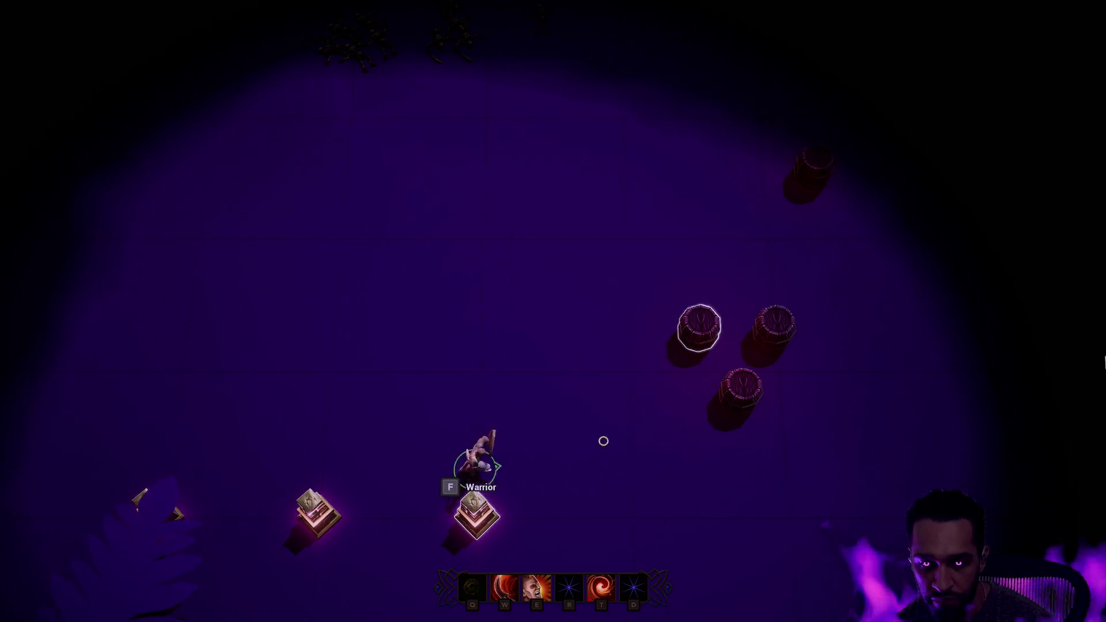
{"action": "right_click", "coordinate": [534, 354]}
{"action": "key", "text": "e"}
{"action": "key", "text": "w"}
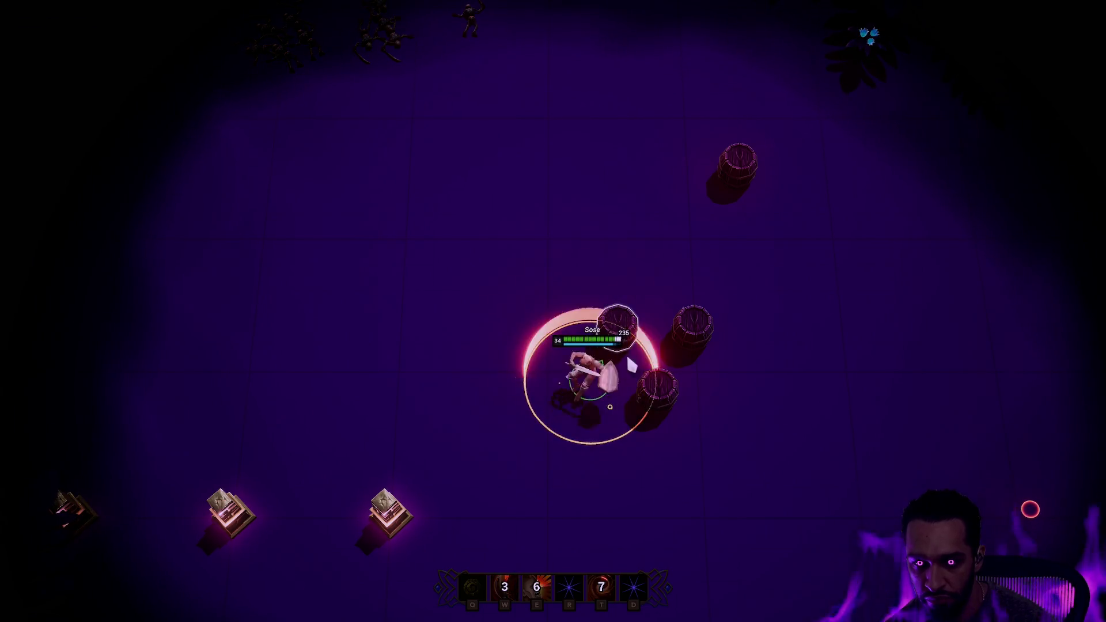
{"action": "right_click", "coordinate": [685, 480]}
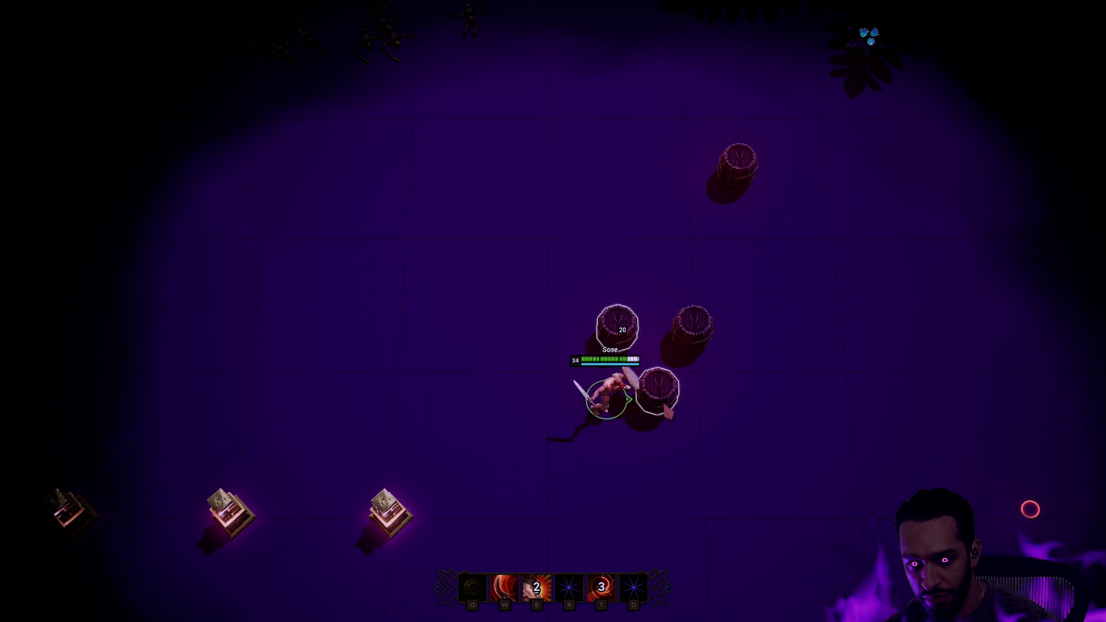
{"action": "key", "text": "w"}
{"action": "key", "text": "e"}
{"action": "key", "text": "t"}
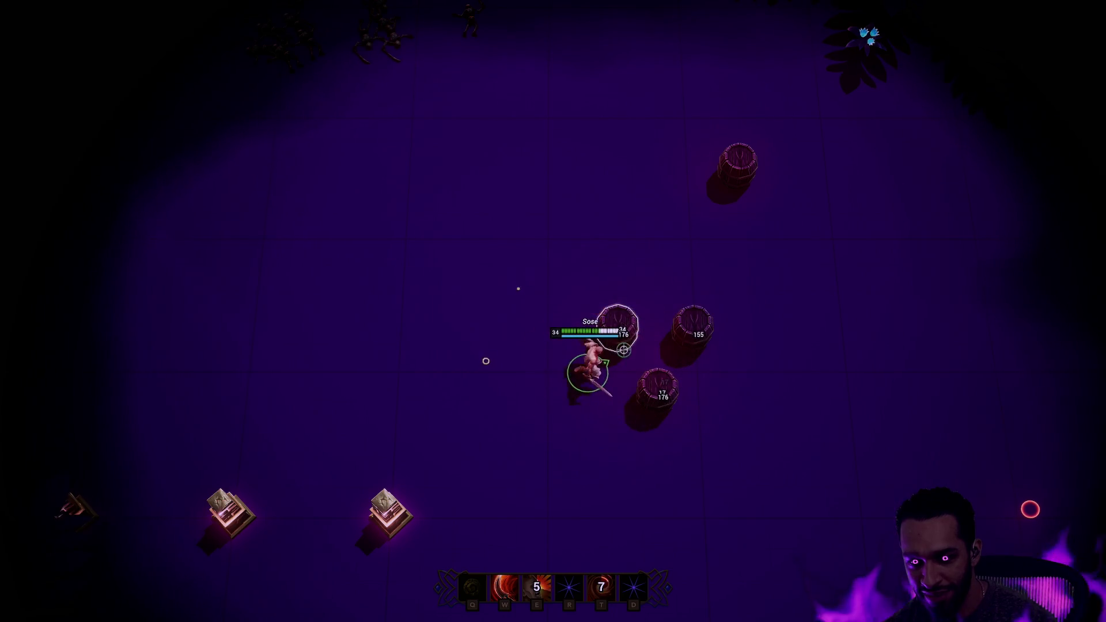
{"action": "key", "text": "w"}
Step: Walk the warrior away from the pots and up the room to the enemy row
{"action": "right_click", "coordinate": [497, 392]}
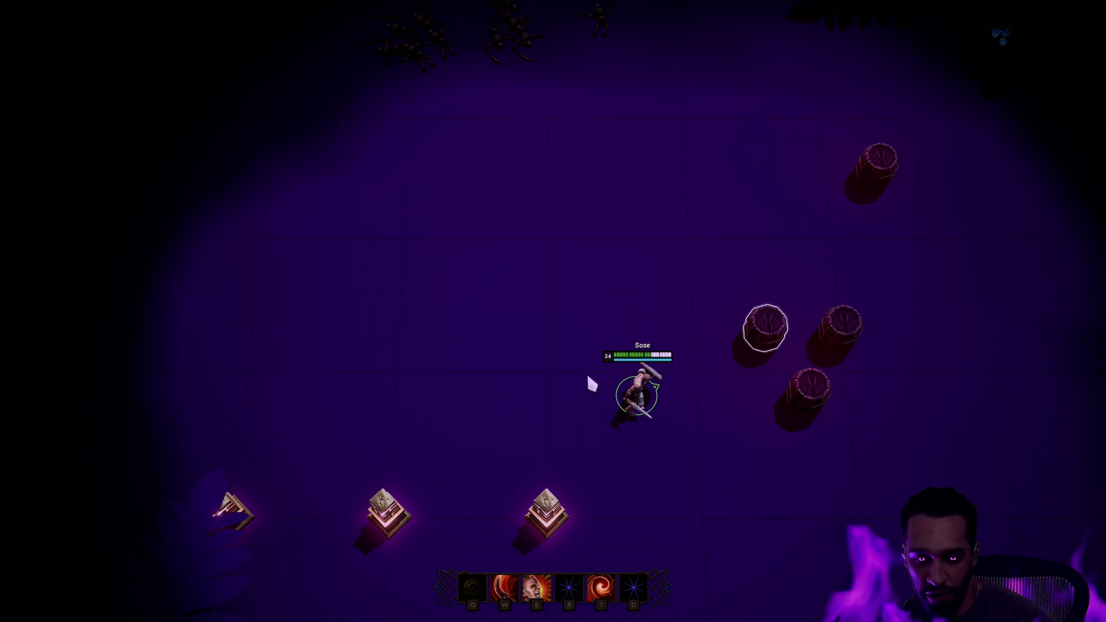
{"action": "right_click", "coordinate": [553, 477]}
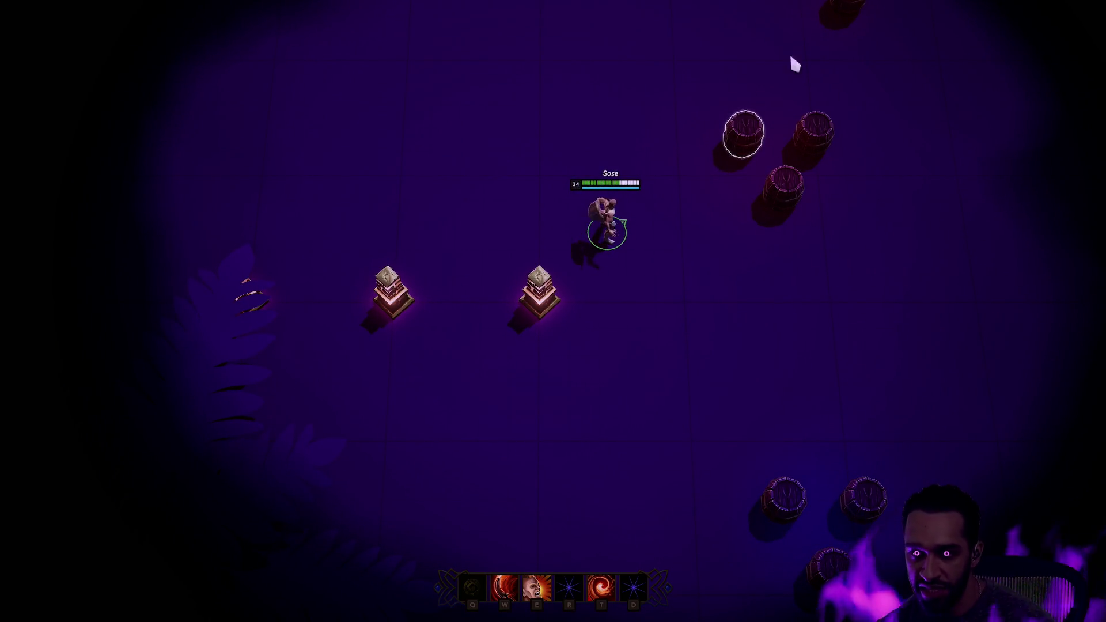
{"action": "right_click", "coordinate": [516, 119]}
{"action": "right_click", "coordinate": [328, 217]}
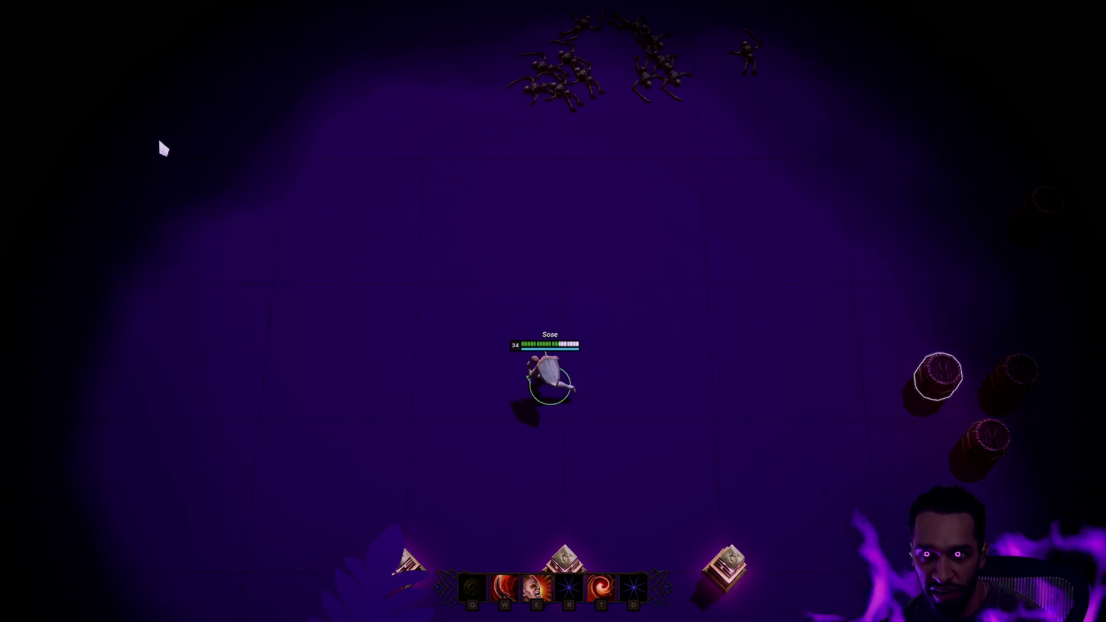
{"action": "right_click", "coordinate": [457, 219]}
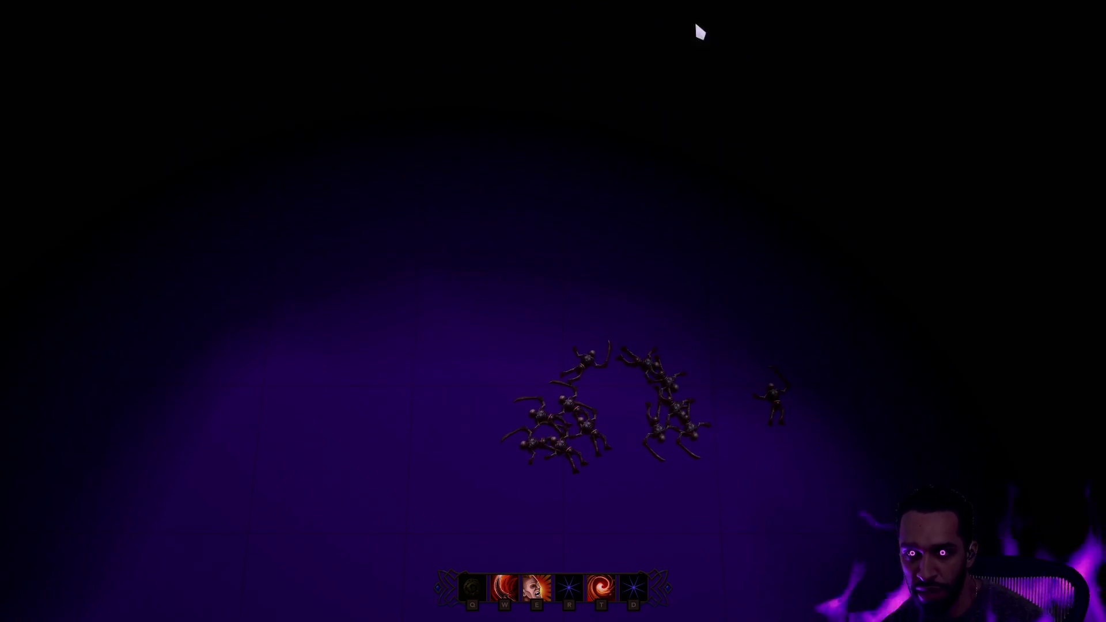
{"action": "right_click", "coordinate": [734, 132]}
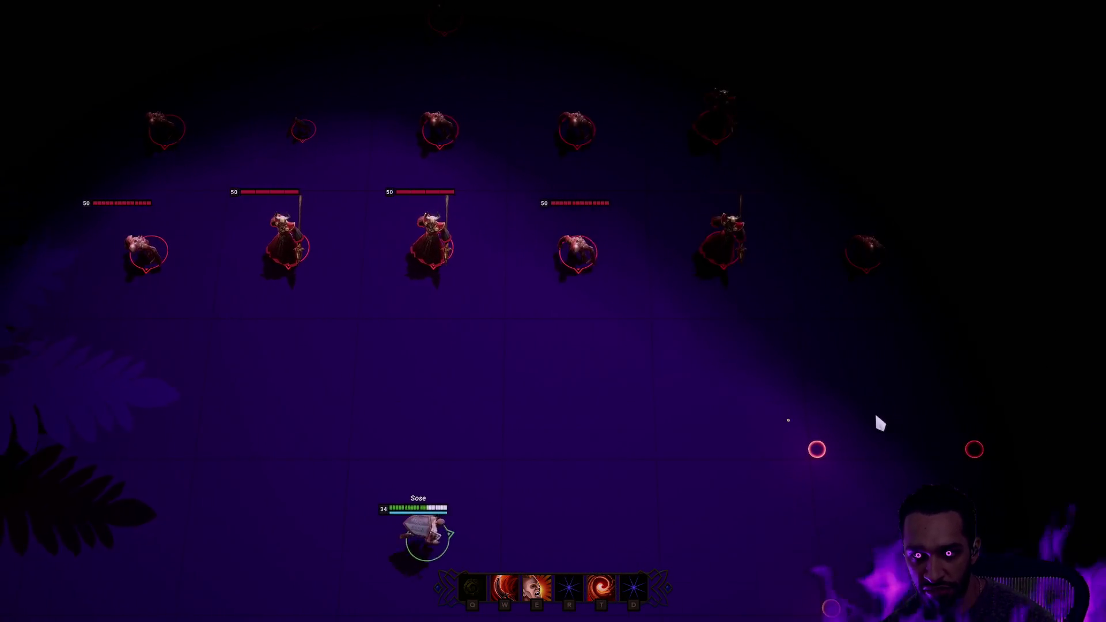
Step: Move right to the enemy row and unleash the E/T ring plus a W strike
{"action": "right_click", "coordinate": [689, 496]}
{"action": "right_click", "coordinate": [763, 410]}
{"action": "right_click", "coordinate": [823, 370]}
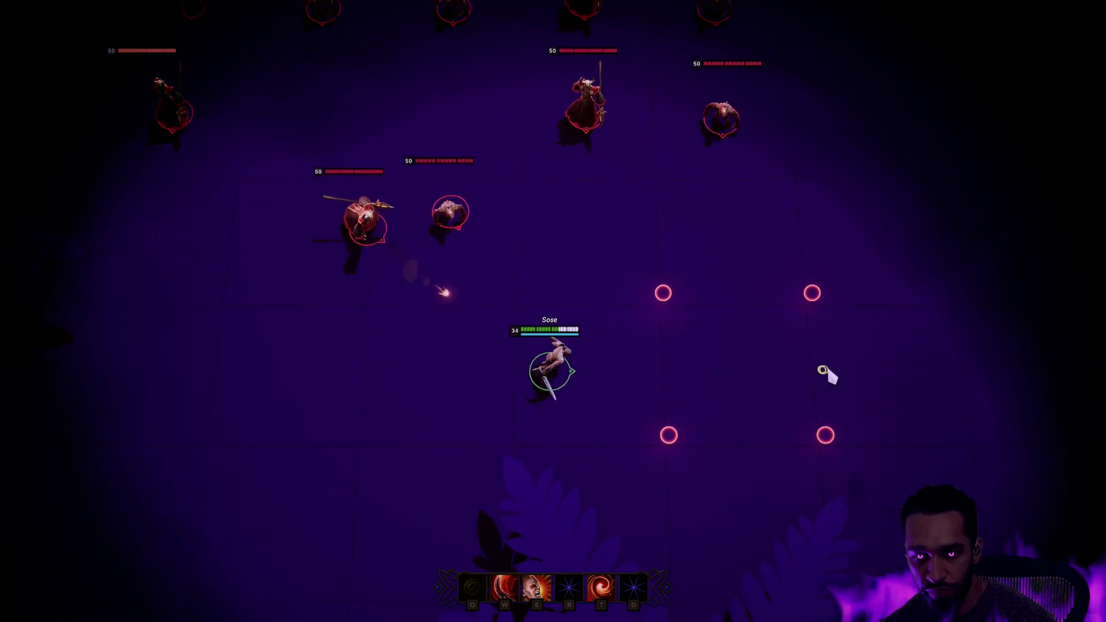
{"action": "key", "text": "e"}
{"action": "key", "text": "t"}
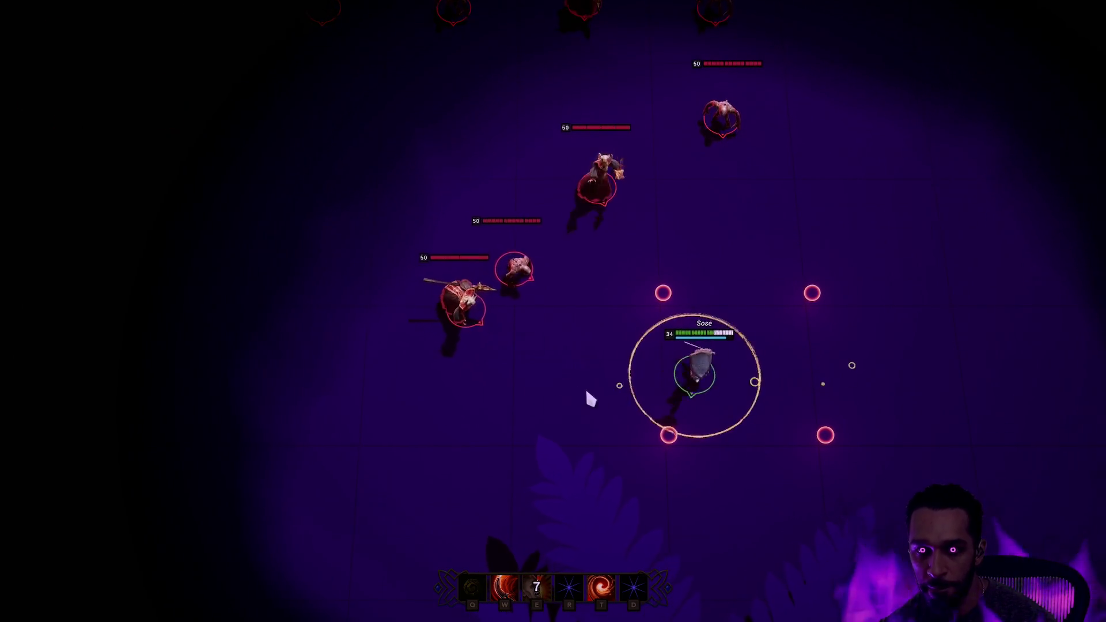
{"action": "right_click", "coordinate": [567, 380]}
{"action": "key", "text": "w"}
Step: Reposition the warrior down-right, then stop the play session with Esc
{"action": "right_click", "coordinate": [847, 415]}
{"action": "right_click", "coordinate": [890, 387]}
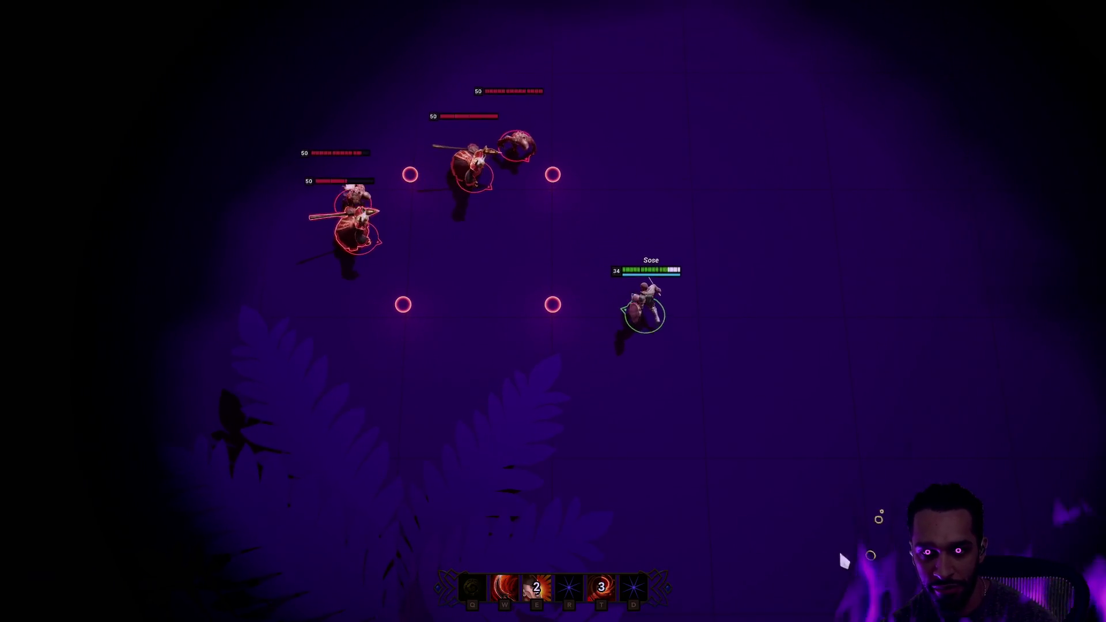
{"action": "right_click", "coordinate": [784, 549]}
{"action": "right_click", "coordinate": [755, 587]}
{"action": "key", "text": "Escape"}
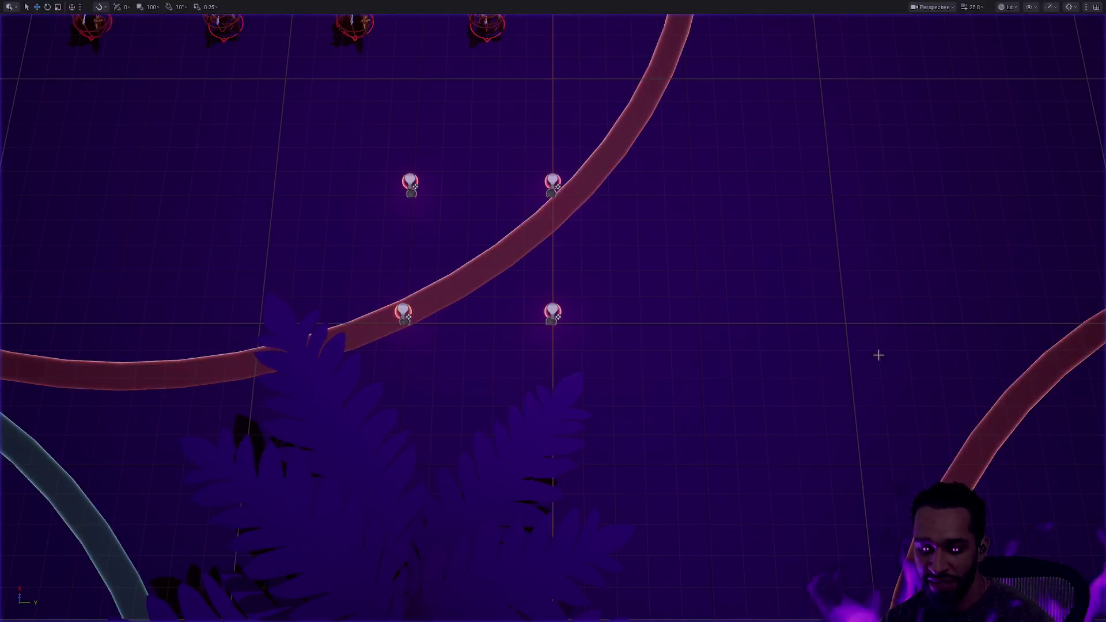
Step: Fly the editor camera over the L_Terrarium barrels and flower, then relaunch play with Alt+P
{"action": "mouse_move", "coordinate": [867, 301]}
{"action": "left_mouse_down"}
{"action": "mouse_move", "coordinate": [806, 317]}
{"action": "mouse_move", "coordinate": [783, 279]}
{"action": "left_mouse_up"}
{"action": "left_click_drag", "start_coordinate": [713, 373], "coordinate": [713, 374]}
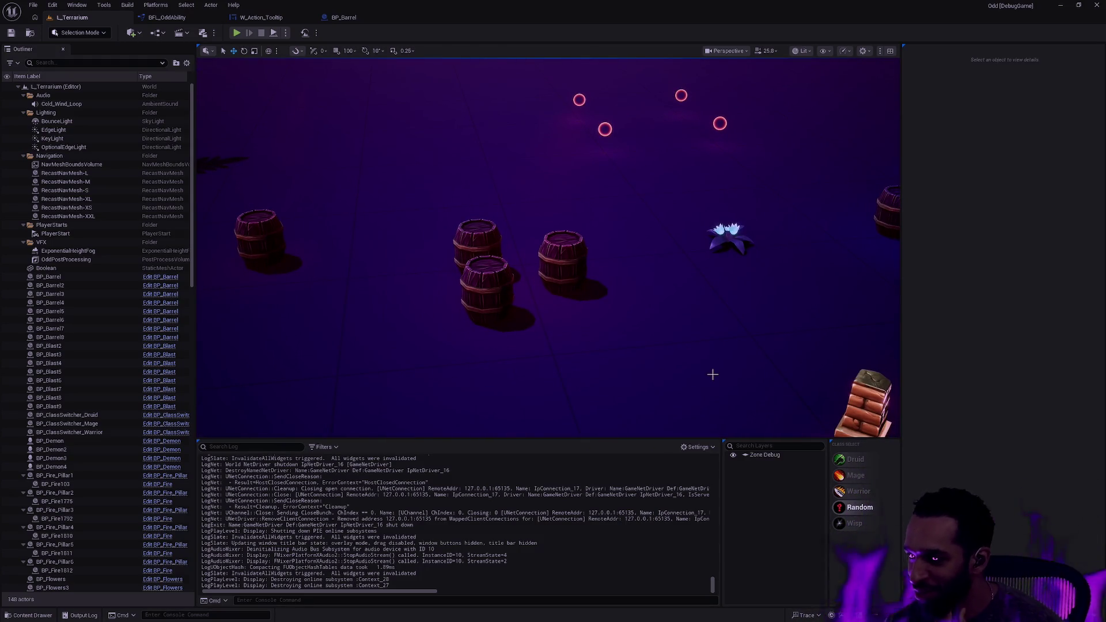
{"action": "mouse_move", "coordinate": [696, 361]}
{"action": "left_mouse_down"}
{"action": "mouse_move", "coordinate": [662, 346]}
{"action": "mouse_move", "coordinate": [633, 363]}
{"action": "mouse_move", "coordinate": [701, 273]}
{"action": "left_mouse_up"}
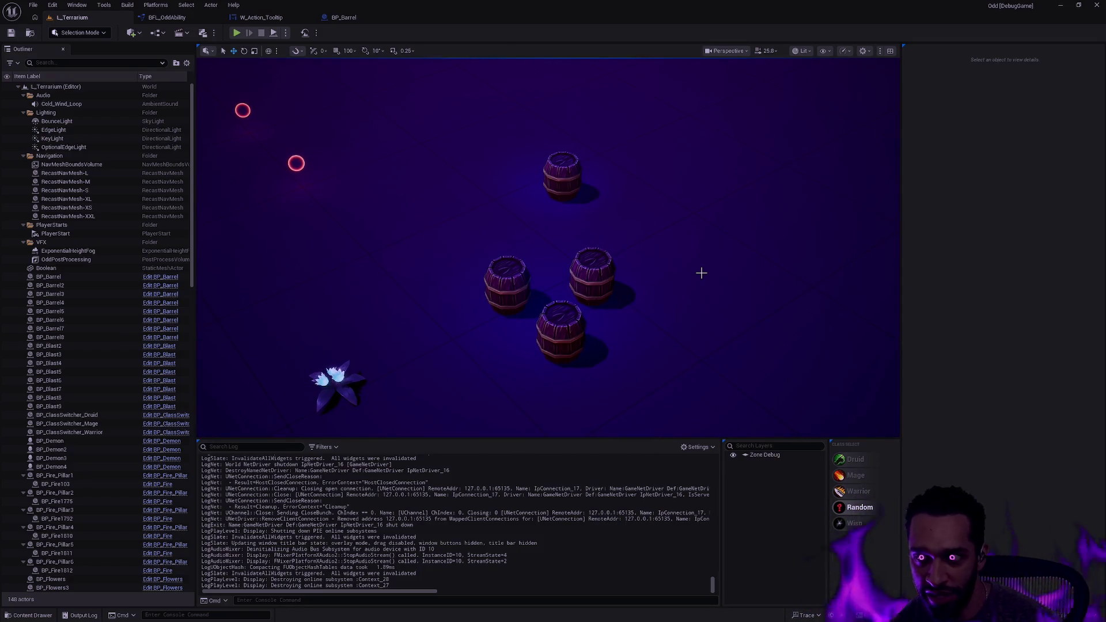
{"action": "mouse_move", "coordinate": [701, 273]}
{"action": "left_mouse_down"}
{"action": "mouse_move", "coordinate": [679, 259]}
{"action": "mouse_move", "coordinate": [686, 271]}
{"action": "mouse_move", "coordinate": [678, 243]}
{"action": "mouse_move", "coordinate": [622, 328]}
{"action": "mouse_move", "coordinate": [600, 157]}
{"action": "mouse_move", "coordinate": [570, 173]}
{"action": "mouse_move", "coordinate": [553, 279]}
{"action": "left_mouse_up"}
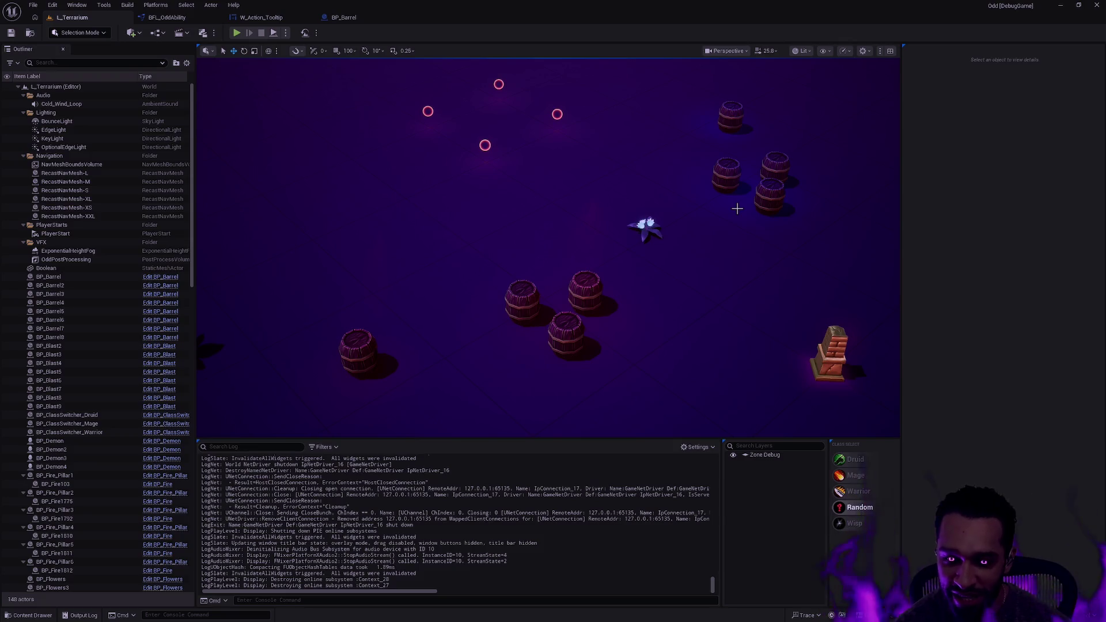
{"action": "key", "text": "alt+p"}
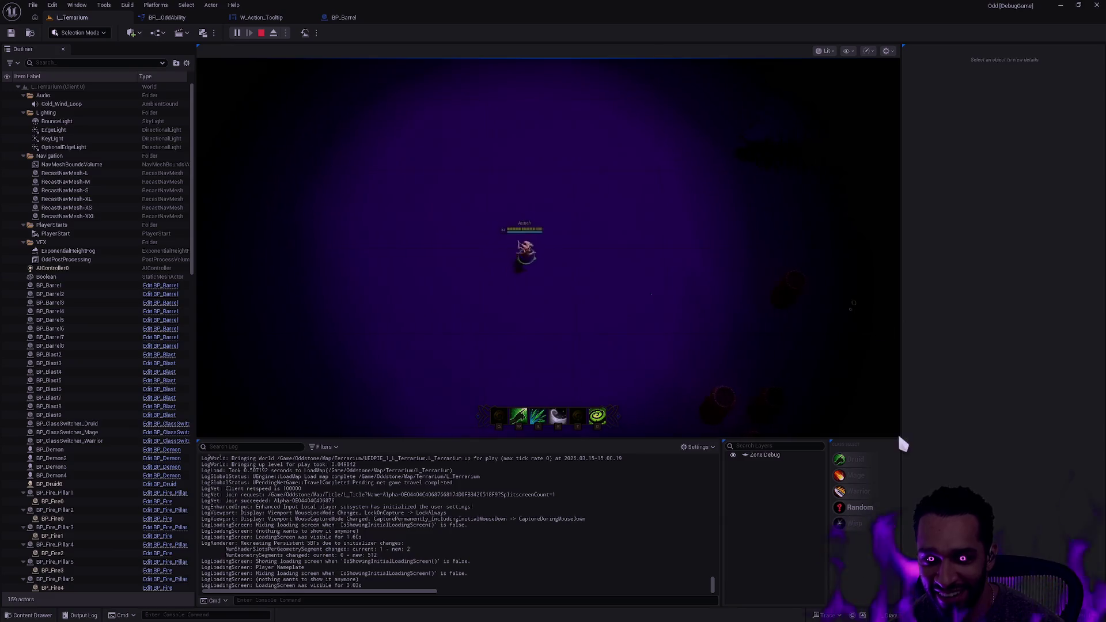
Step: Walk the character through the L_Terrarium barrel cluster, ending just below the barrels
{"action": "left_click", "coordinate": [688, 257]}
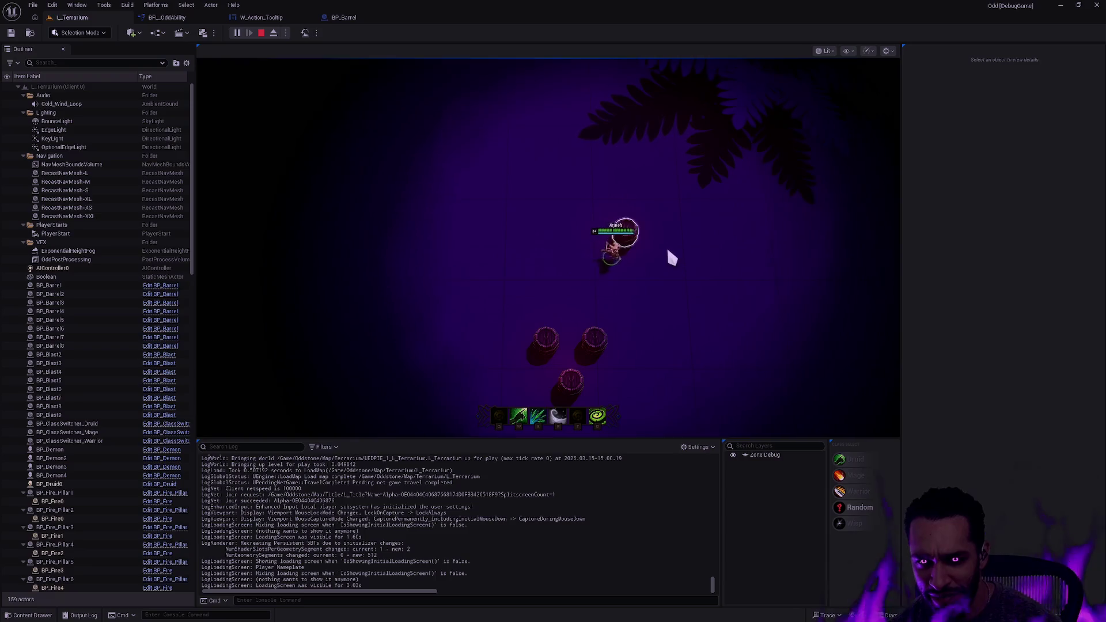
{"action": "left_click", "coordinate": [542, 260]}
{"action": "left_click", "coordinate": [595, 390]}
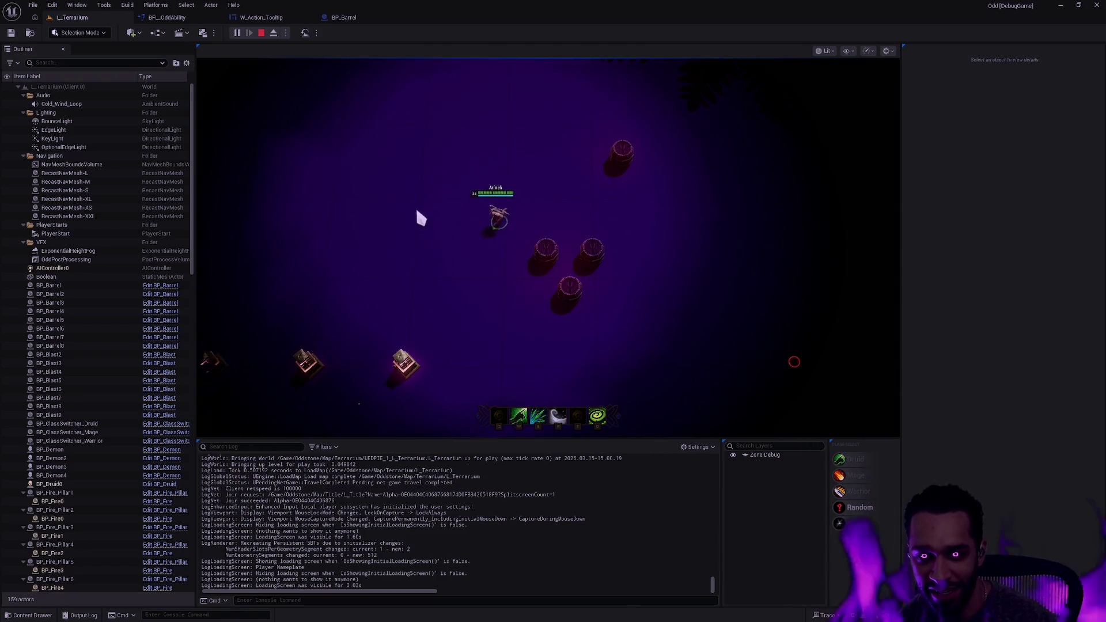
{"action": "left_click", "coordinate": [465, 276]}
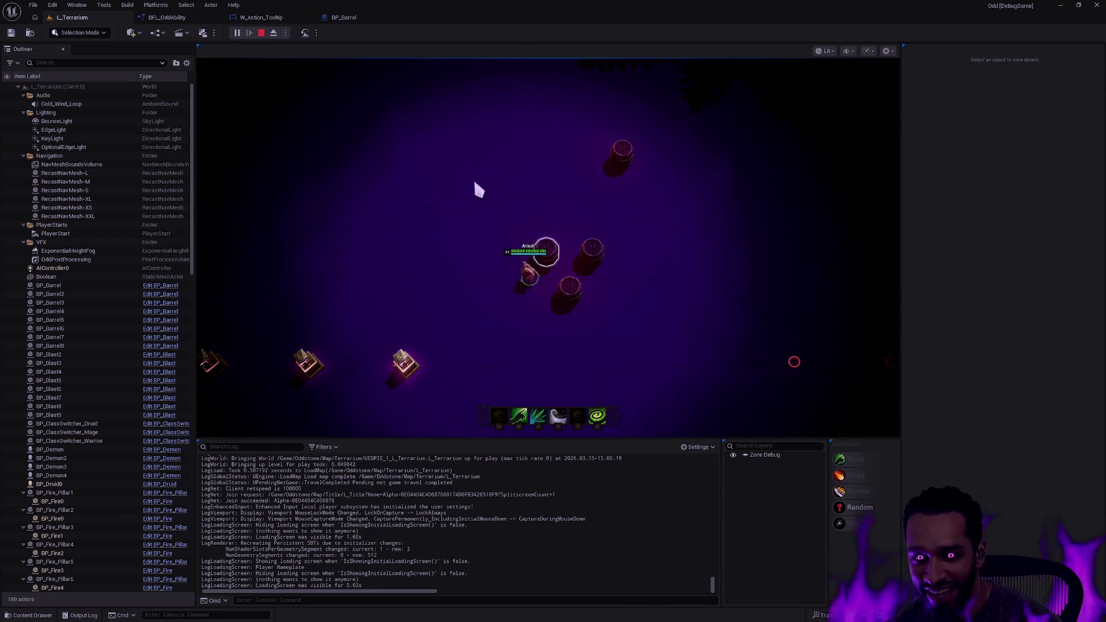
{"action": "left_click", "coordinate": [514, 262]}
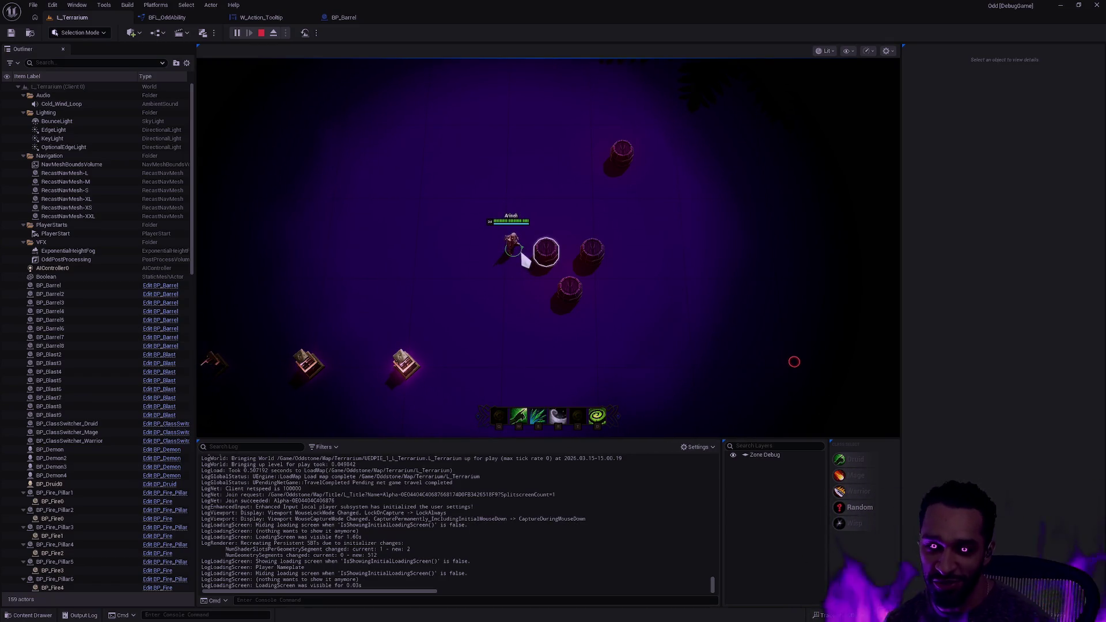
{"action": "left_click", "coordinate": [487, 248]}
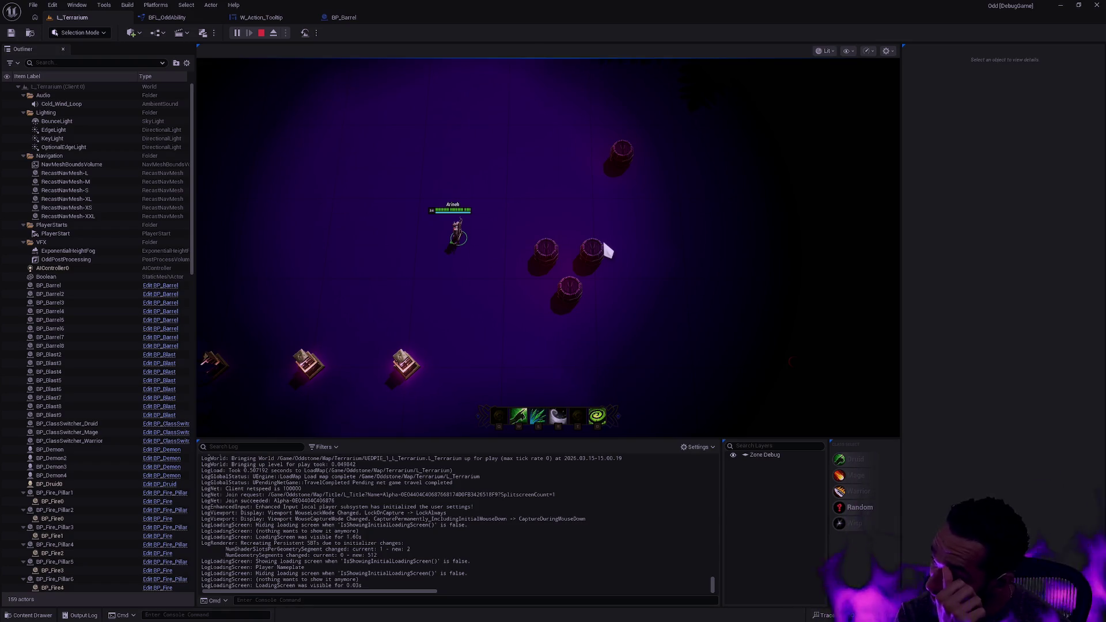
{"action": "left_click", "coordinate": [587, 226]}
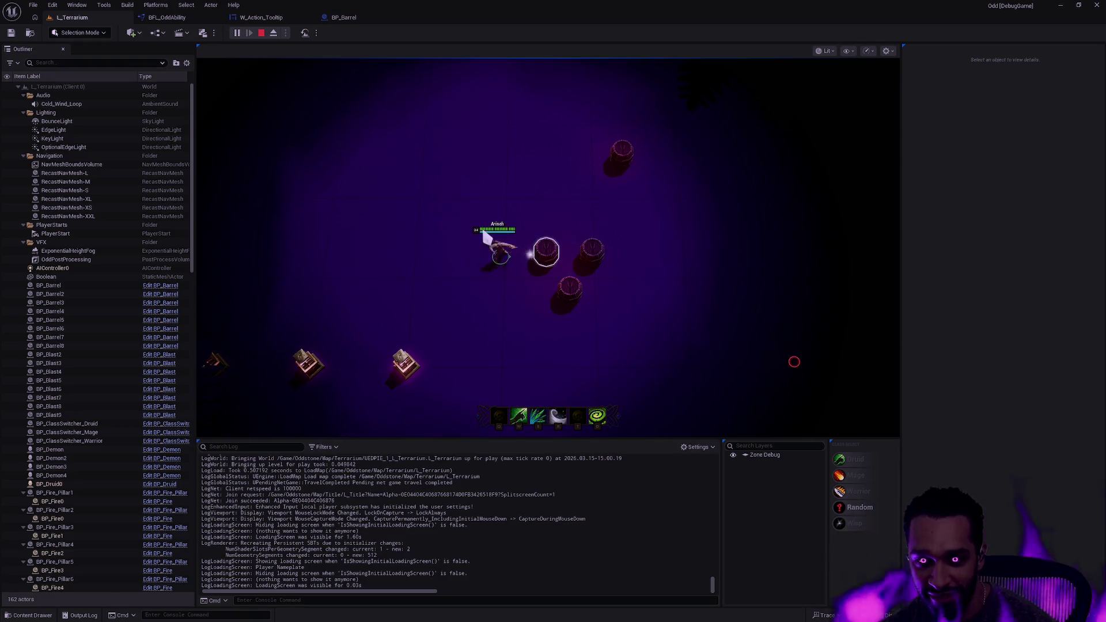
{"action": "left_click", "coordinate": [489, 284]}
Step: Attack the barrels with E, R, F, W and Q abilities while moving between them
{"action": "key", "text": "e"}
{"action": "key", "text": "r"}
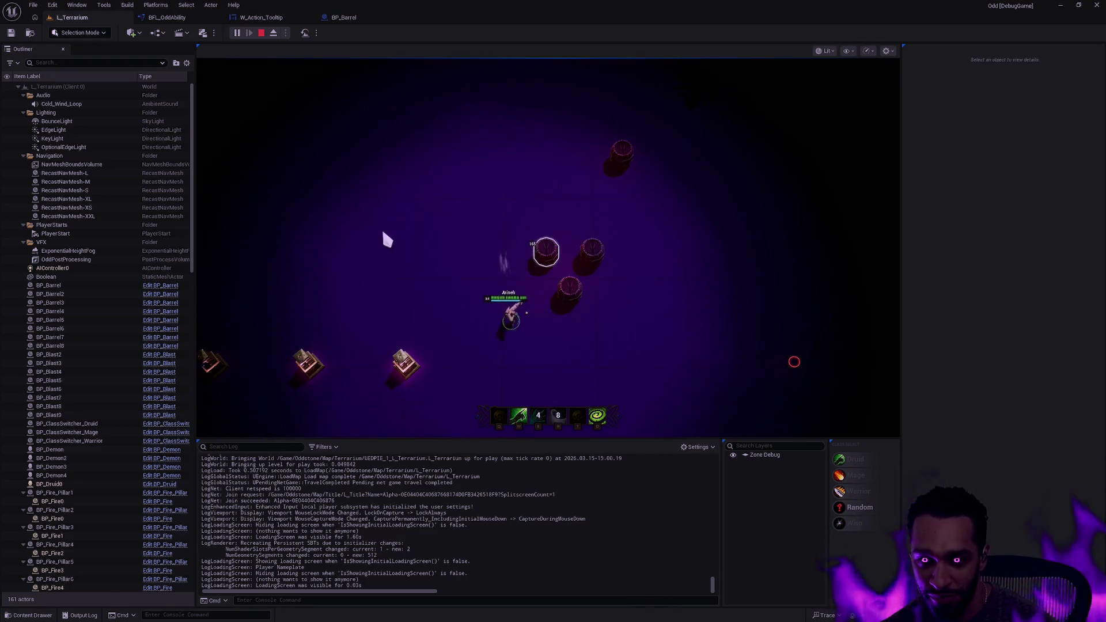
{"action": "key", "text": "f"}
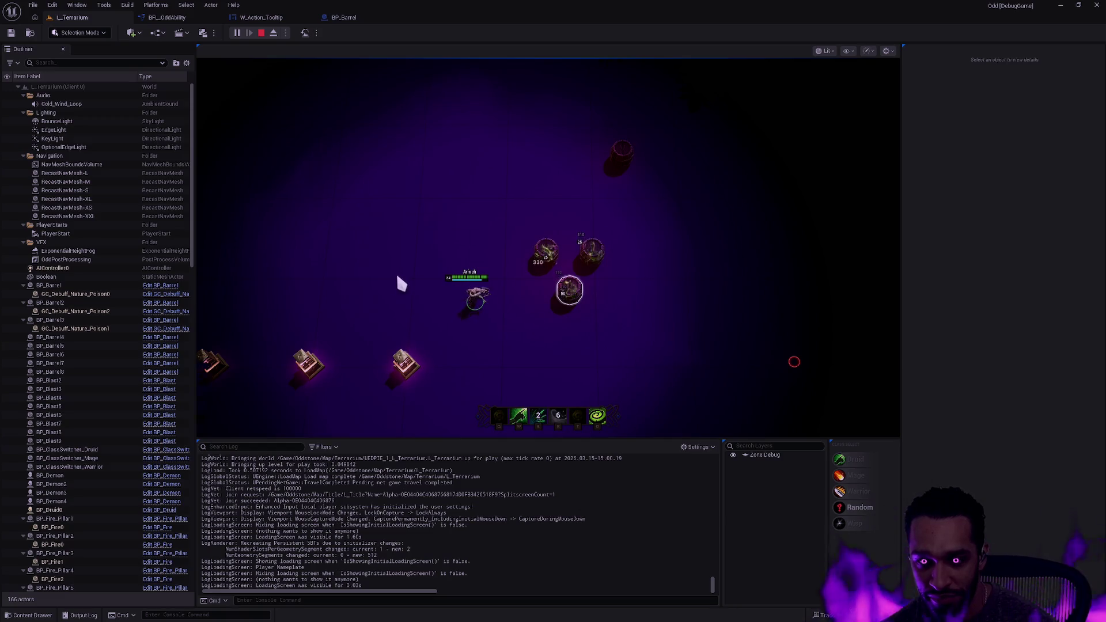
{"action": "left_click", "coordinate": [362, 191]}
{"action": "right_click", "coordinate": [548, 274]}
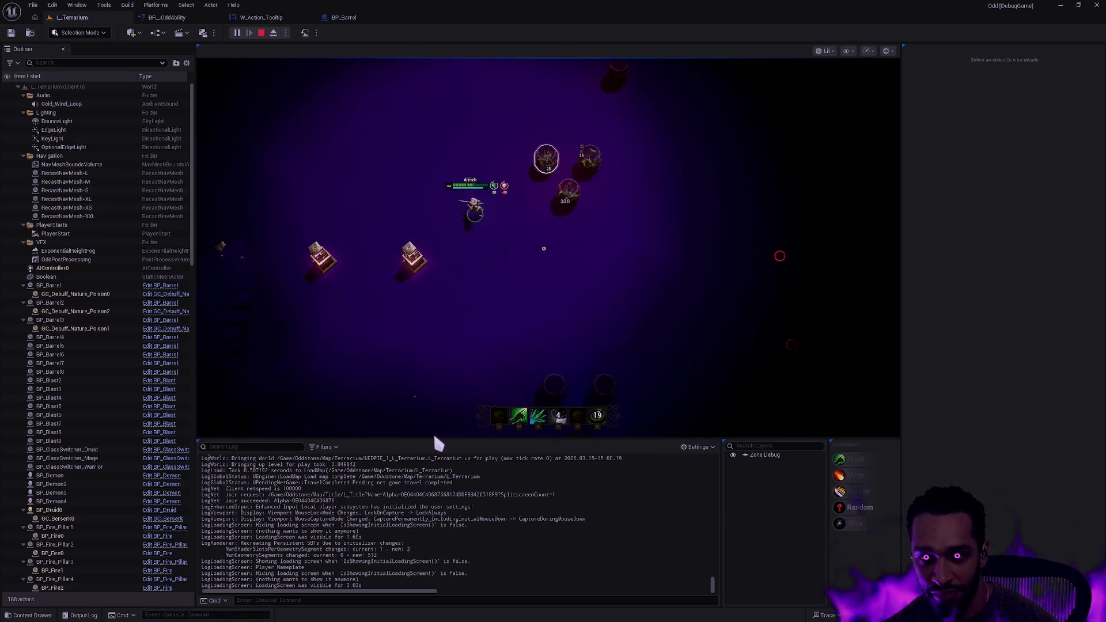
{"action": "right_click", "coordinate": [573, 202]}
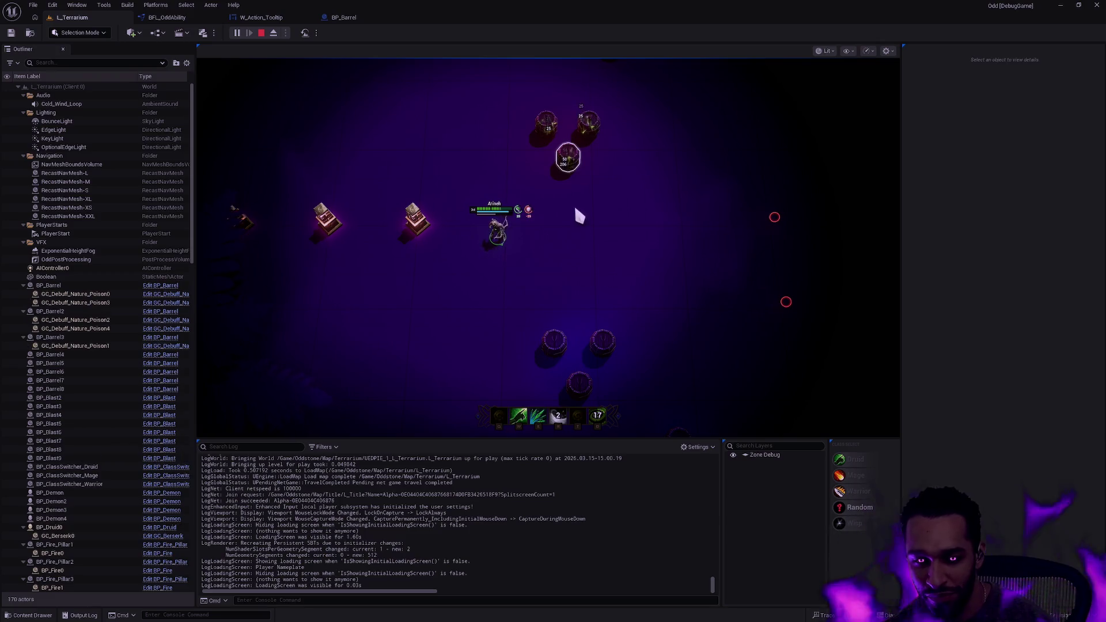
{"action": "key", "text": "w"}
{"action": "key", "text": "e"}
{"action": "right_click", "coordinate": [660, 260]}
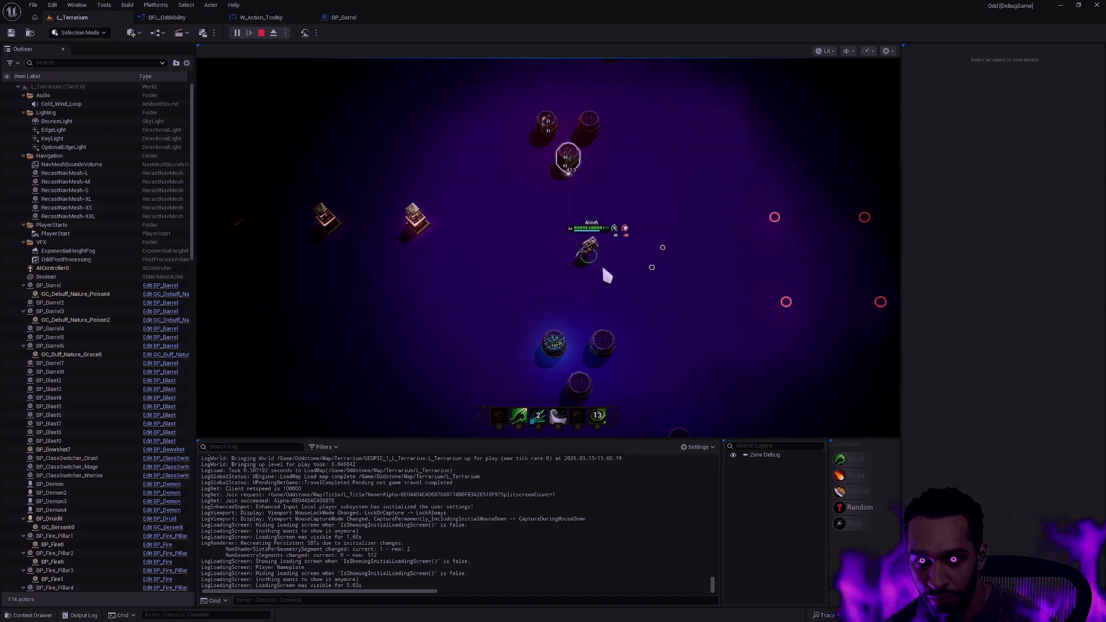
{"action": "key", "text": "q"}
Step: Alternate E and Q attacks on the upper and lower barrels
{"action": "right_click", "coordinate": [662, 185]}
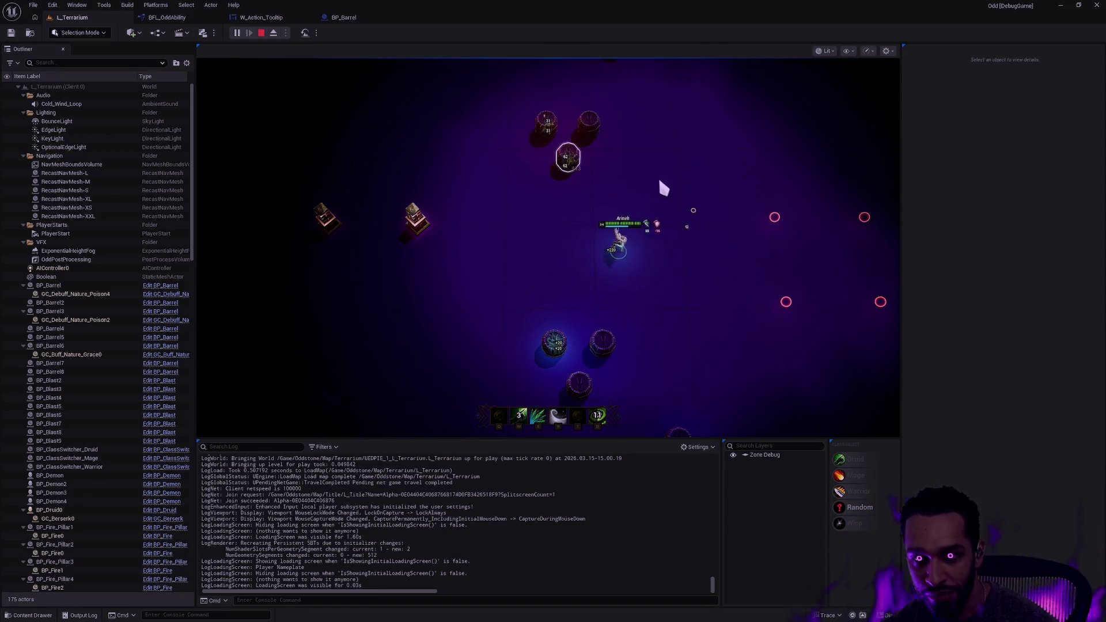
{"action": "key", "text": "e"}
{"action": "right_click", "coordinate": [590, 368]}
{"action": "key", "text": "q"}
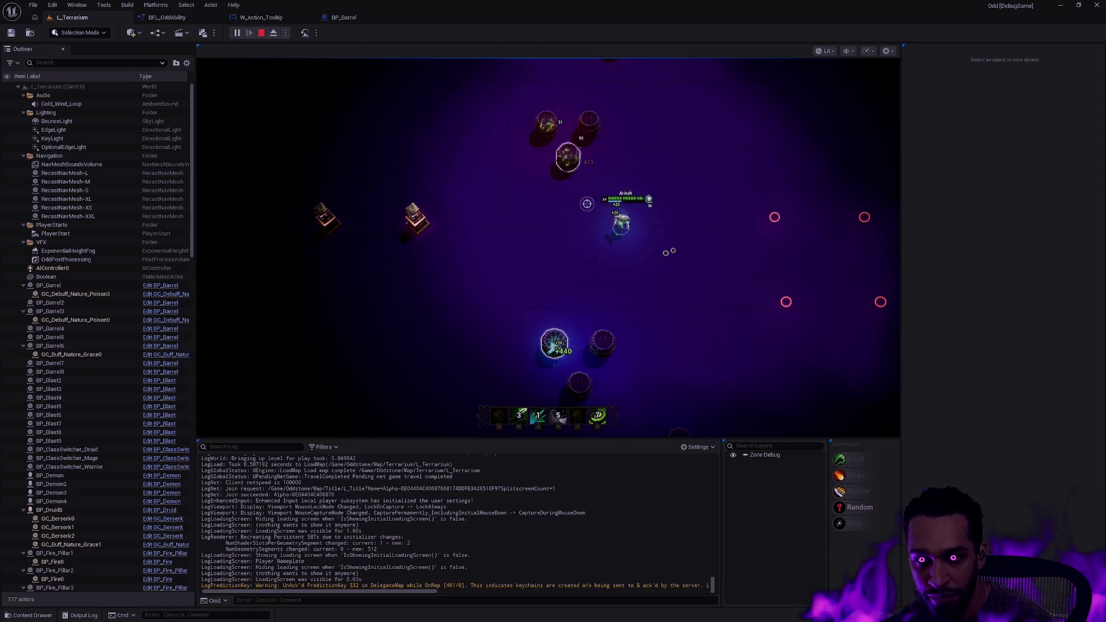
{"action": "key", "text": "q"}
{"action": "right_click", "coordinate": [614, 227]}
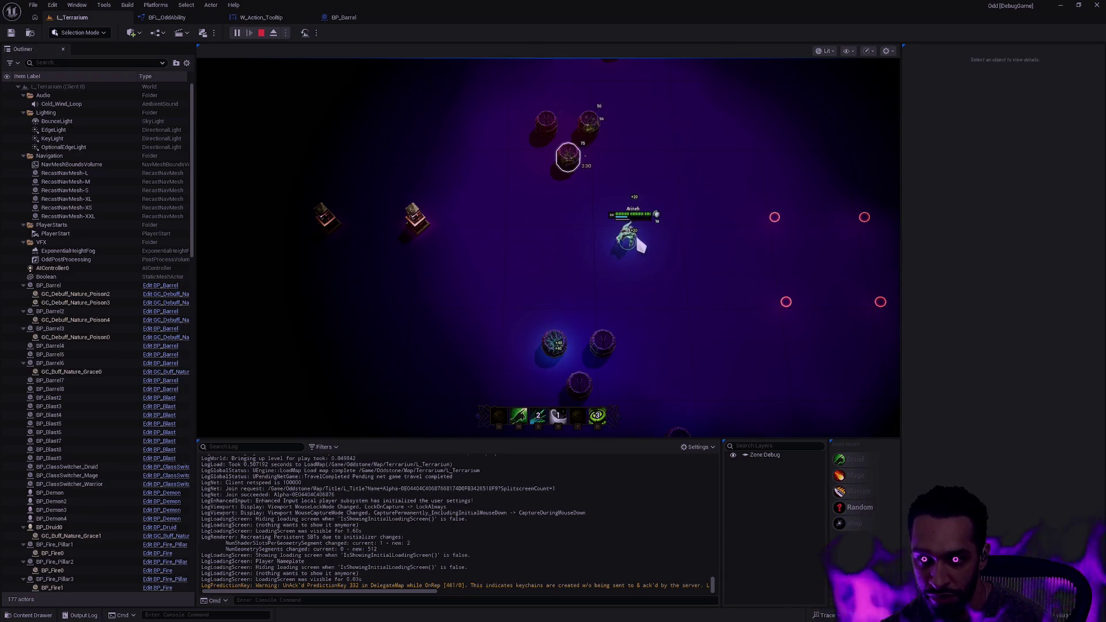
{"action": "key", "text": "q"}
{"action": "right_click", "coordinate": [576, 299]}
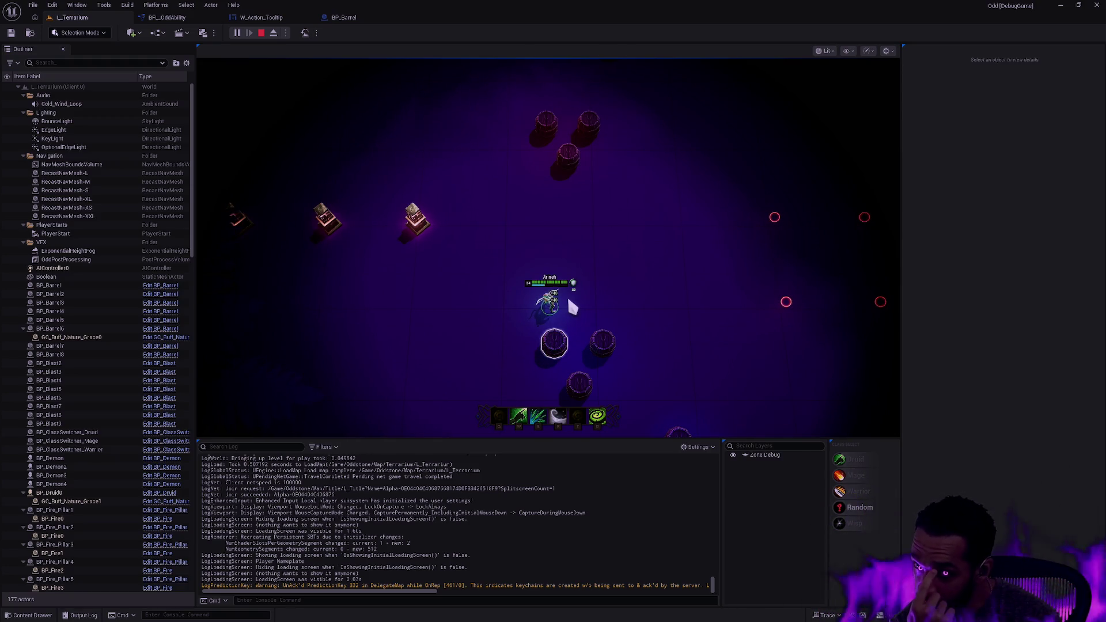
Step: Fire projectiles to the left, end play, and maximize the editor viewport with F11
{"action": "left_click", "coordinate": [614, 288]}
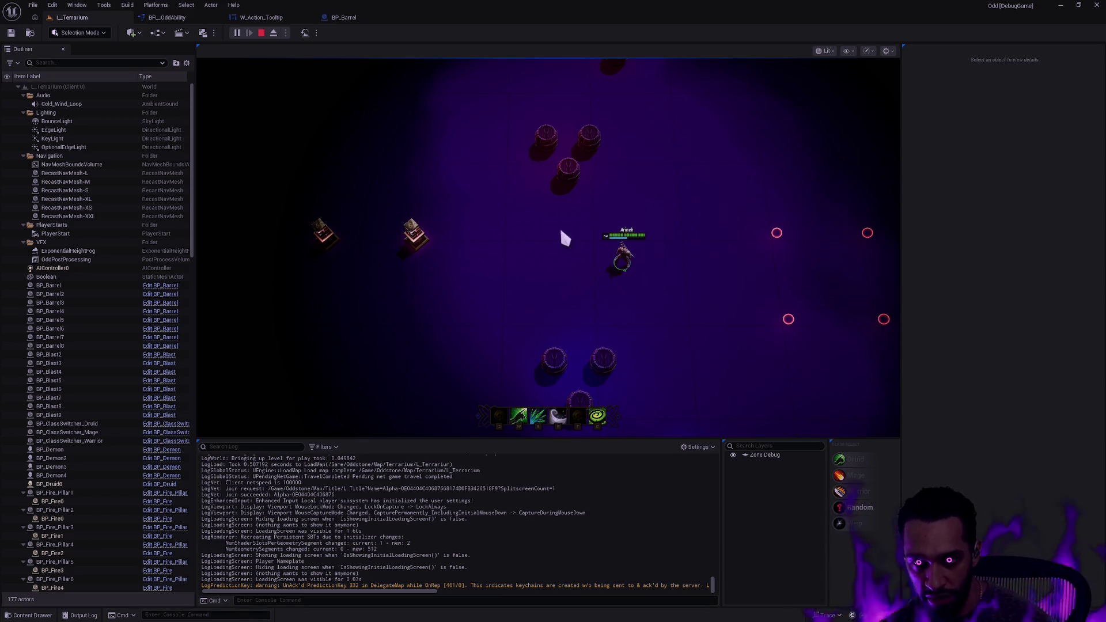
{"action": "left_click", "coordinate": [227, 294]}
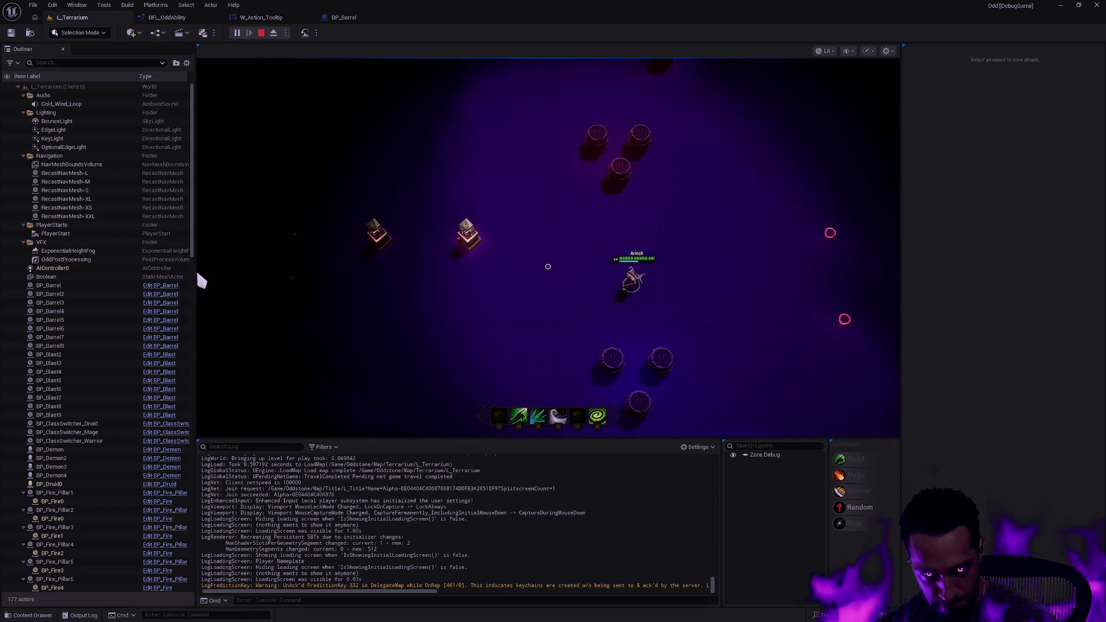
{"action": "key", "text": "Escape"}
{"action": "key", "text": "F11"}
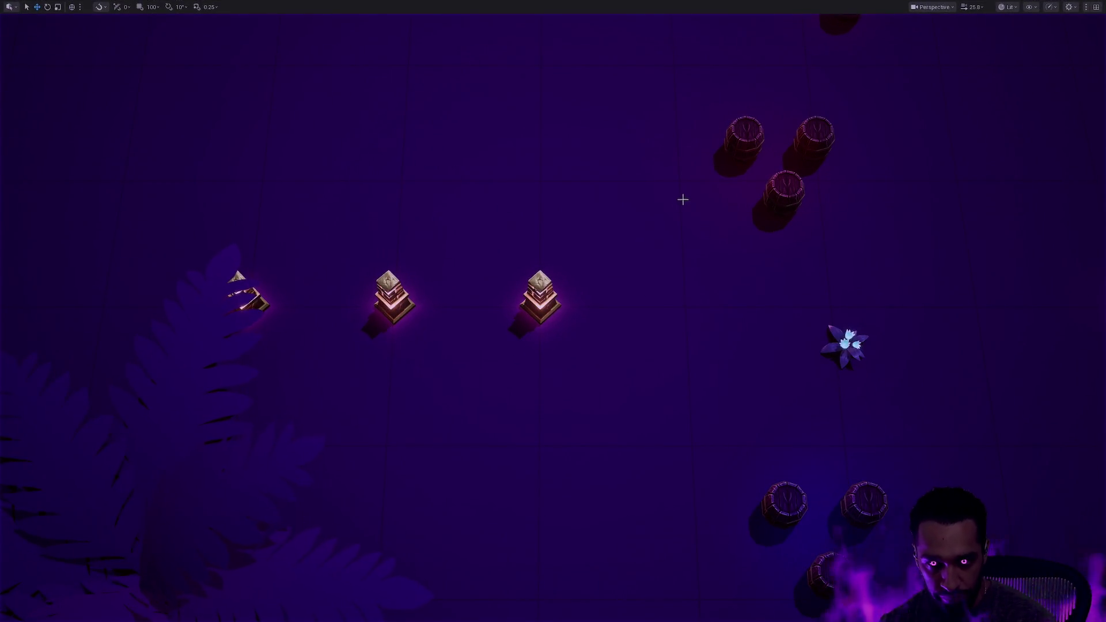
Step: Switch to Git Bash and check the repository status with gs
{"action": "key", "text": "alt+Tab"}
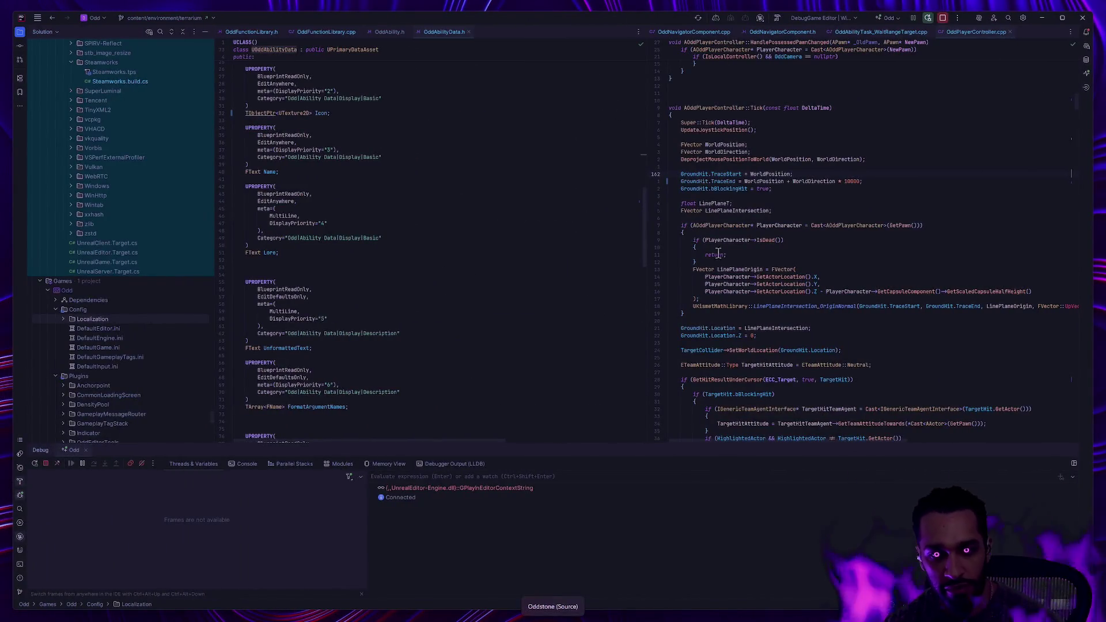
{"action": "key", "text": "alt+Tab"}
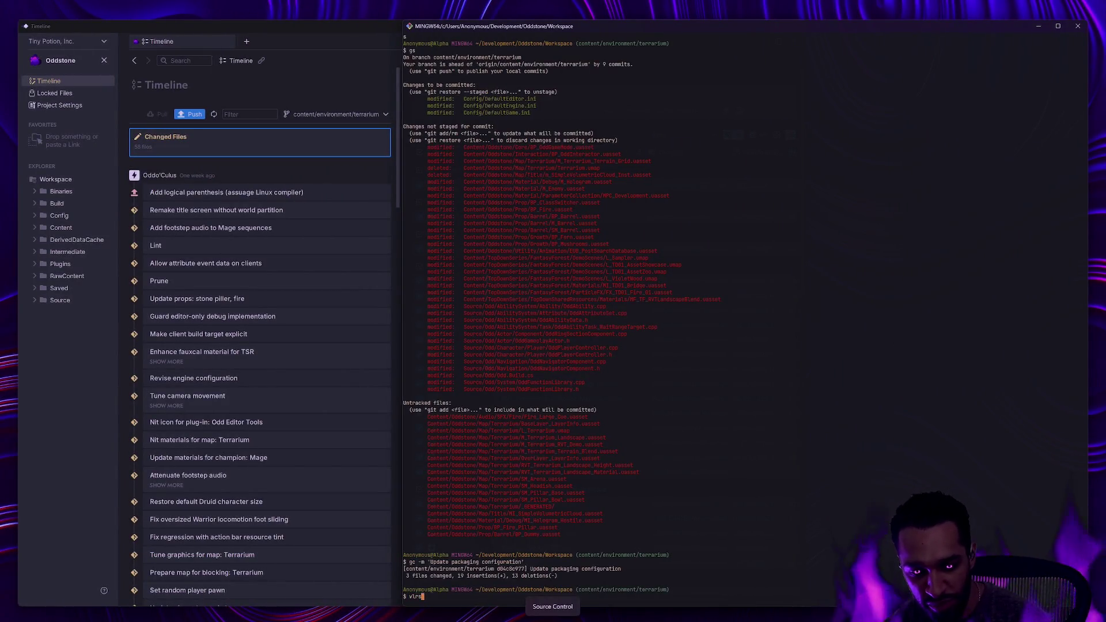
{"action": "type", "text": "gs"}
{"action": "key", "text": "Return"}
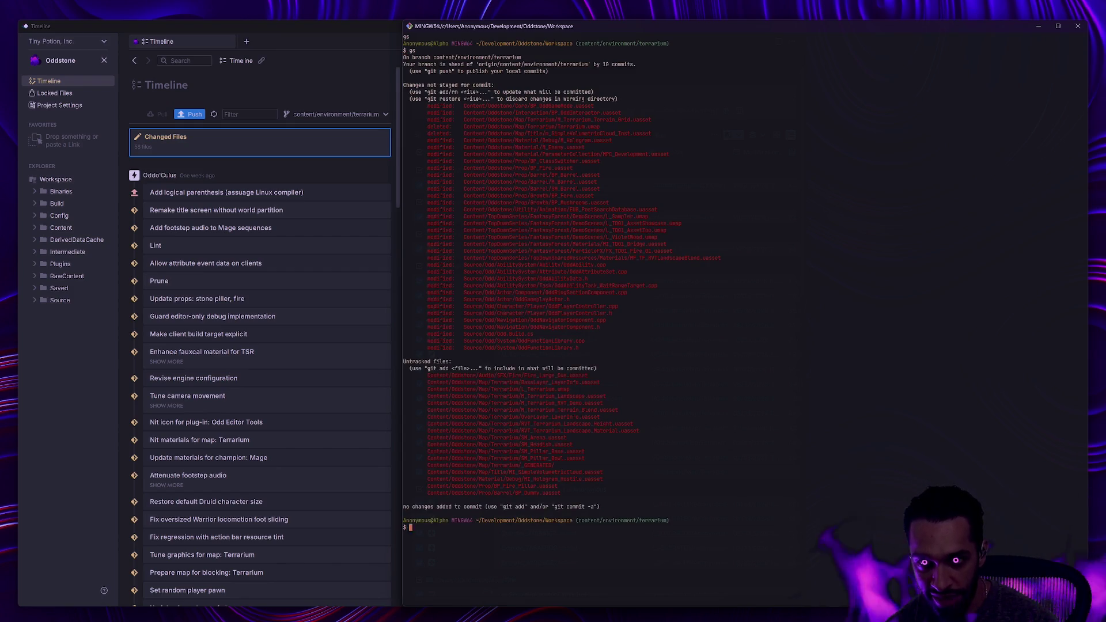
Step: Commit the barrel changes as 'Overhaul barrel as combat target'
{"action": "type", "text": "ga Content/Oddstone/Prop"}
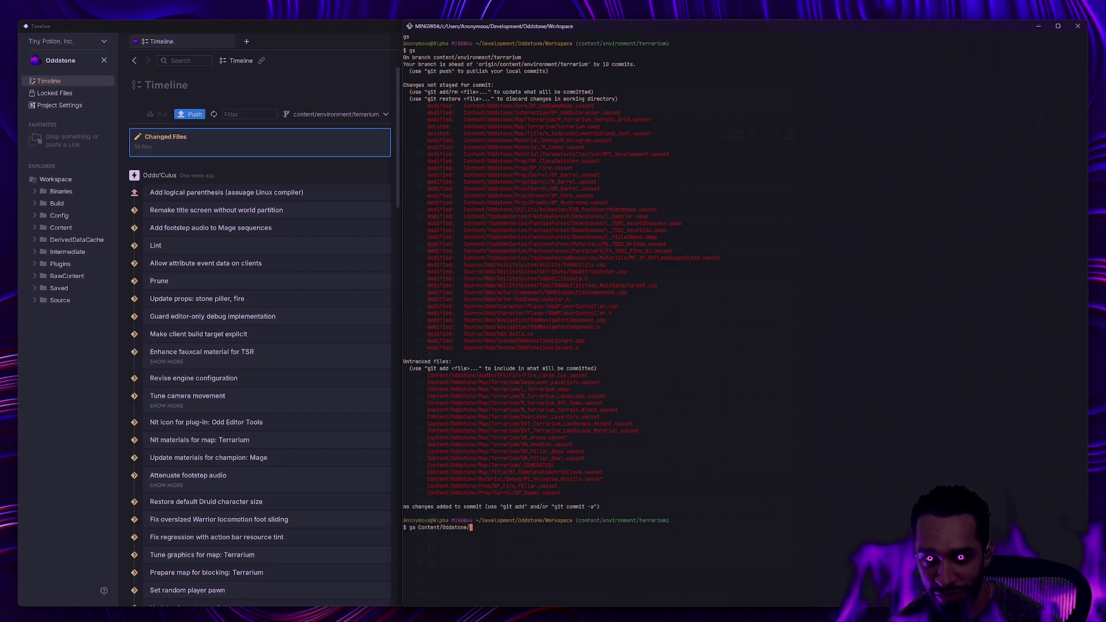
{"action": "type", "text": "/B"}
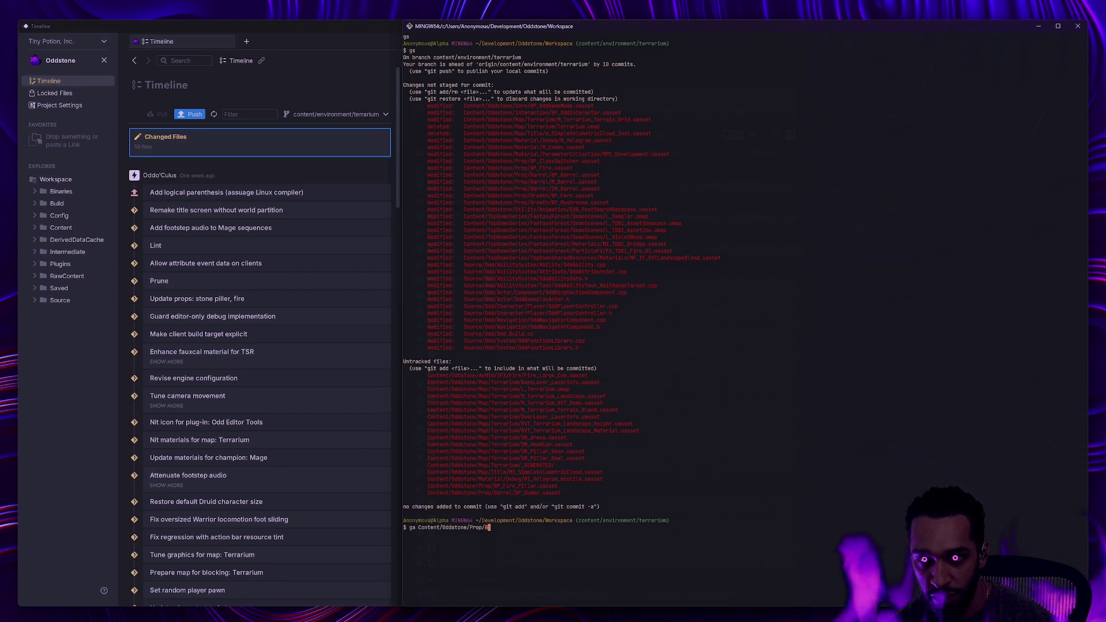
{"action": "type", "text": "arrelgs"}
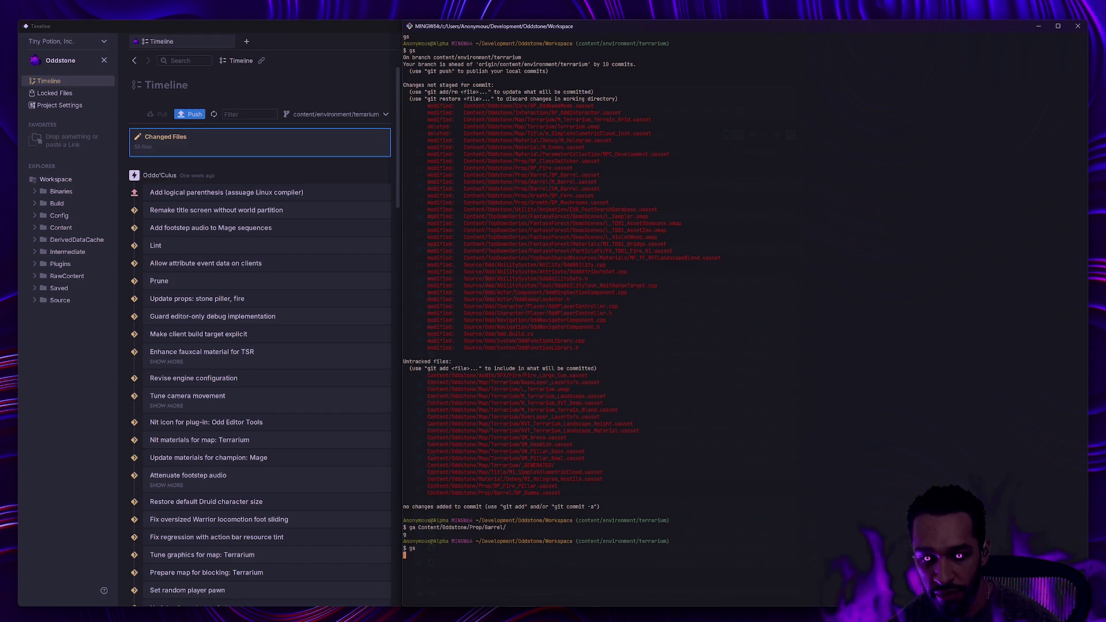
{"action": "type", "text": "gc -m '"}
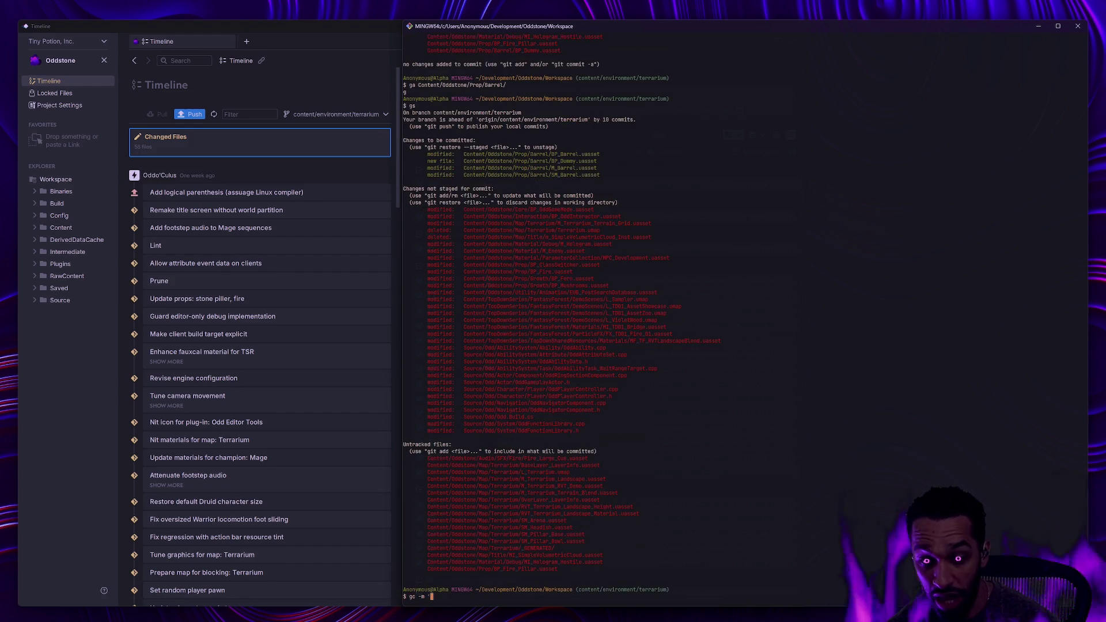
{"action": "type", "text": "Overhaul barre"}
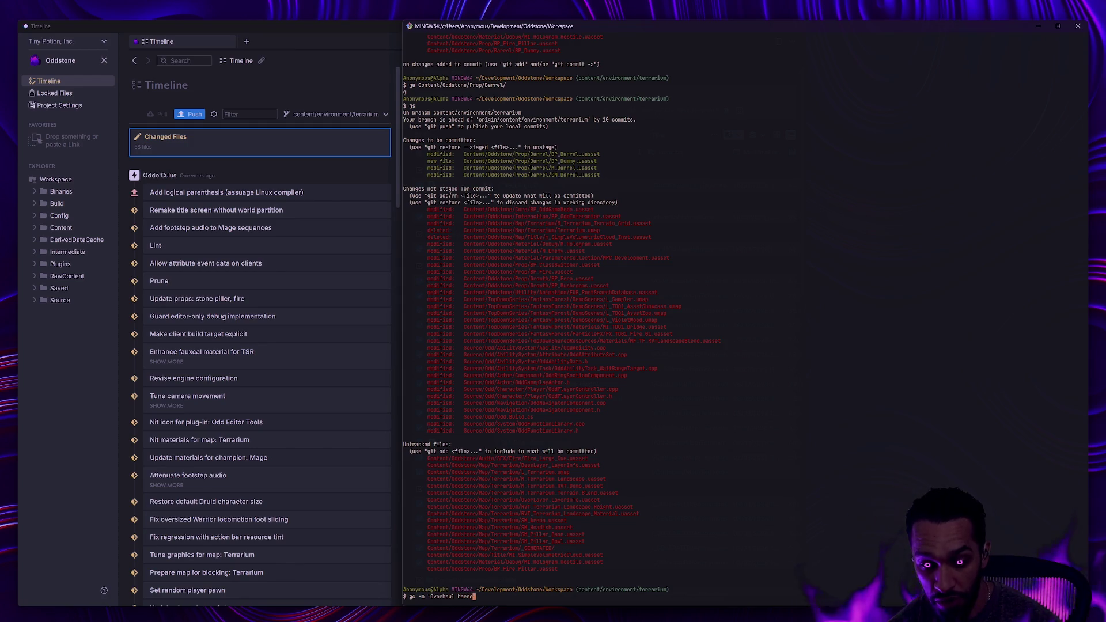
{"action": "type", "text": "l for"}
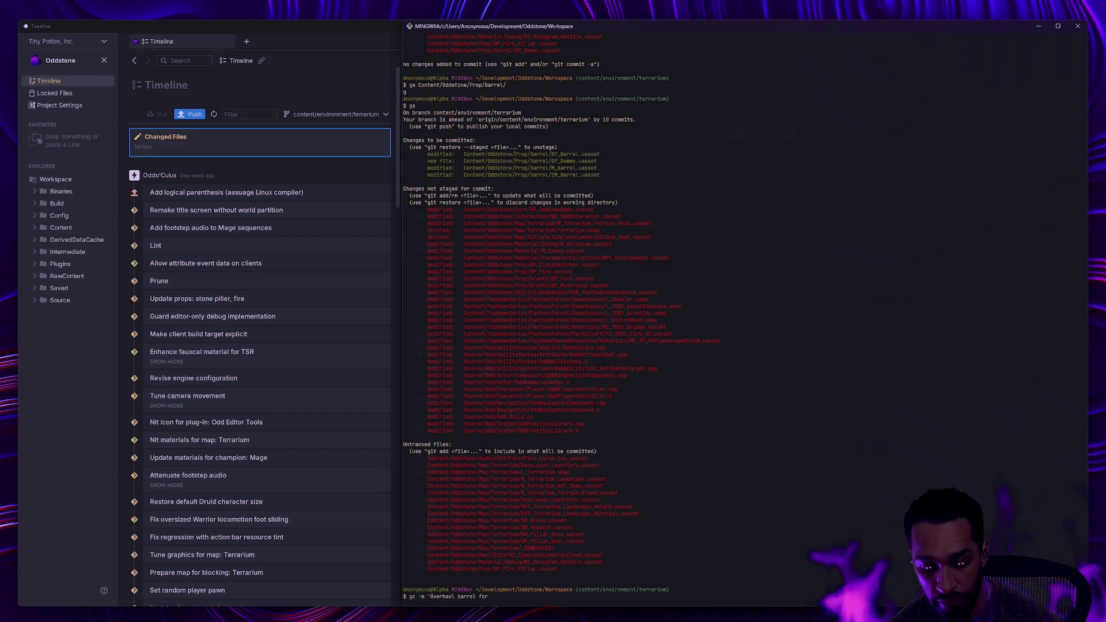
{"action": "key", "text": "BackSpace"}
{"action": "key", "text": "BackSpace"}
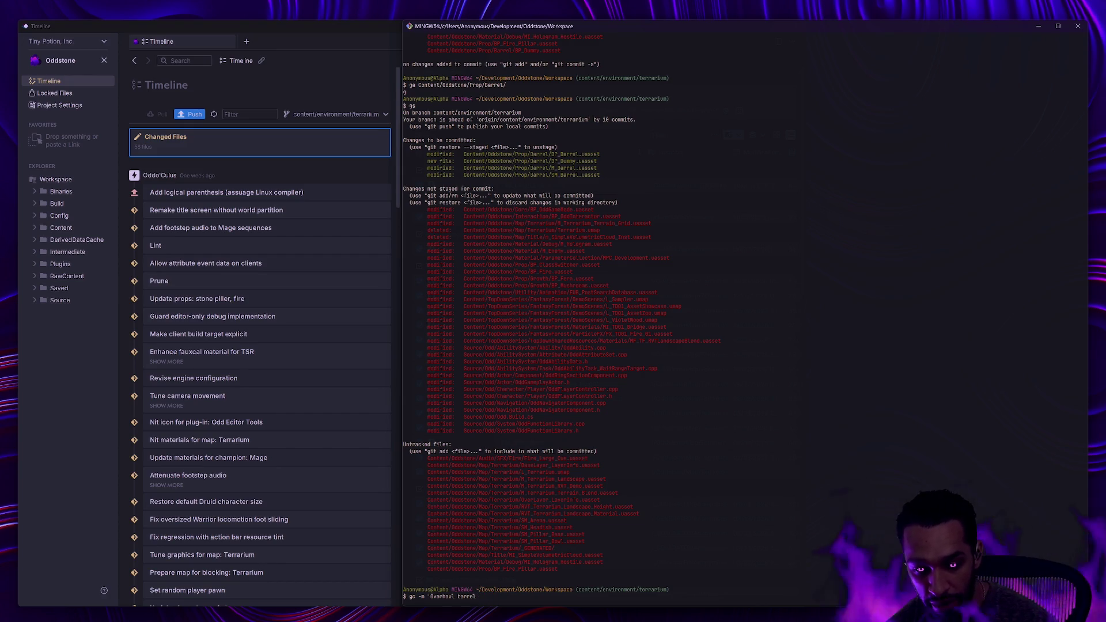
{"action": "type", "text": "ascombat target'"}
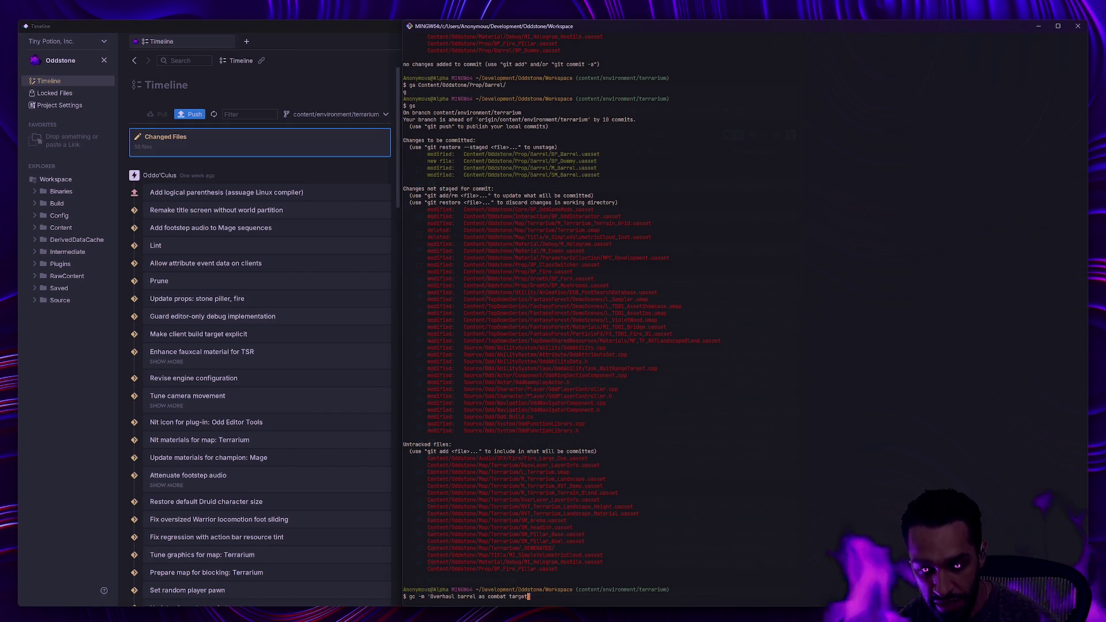
{"action": "key", "text": "Return"}
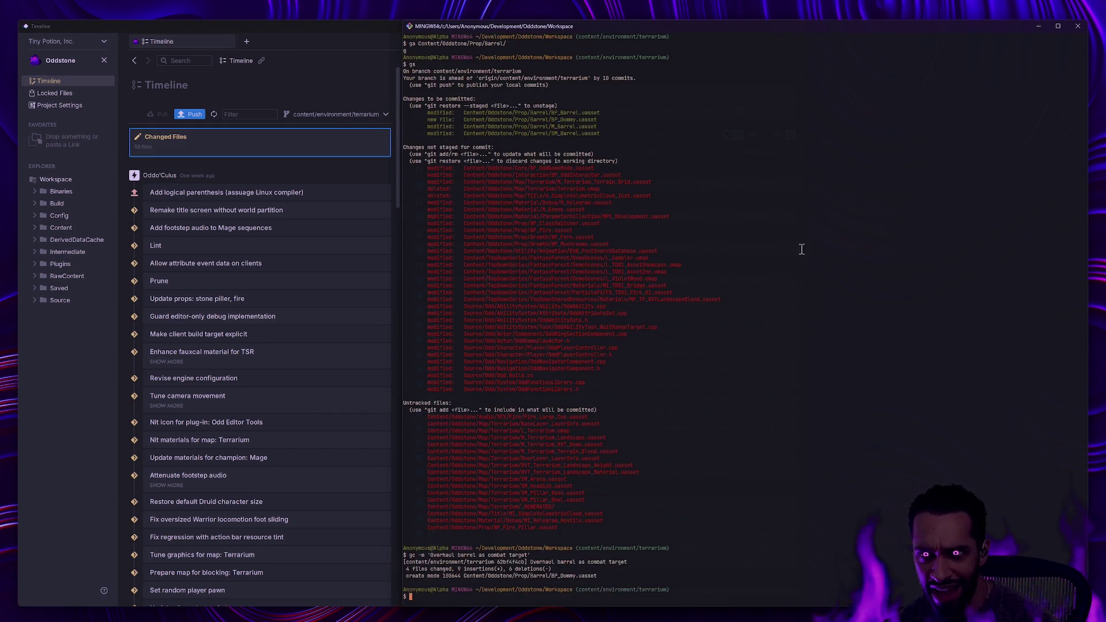
Step: Clear the terminal and review the remaining changed files in the status output
{"action": "type", "text": "l"}
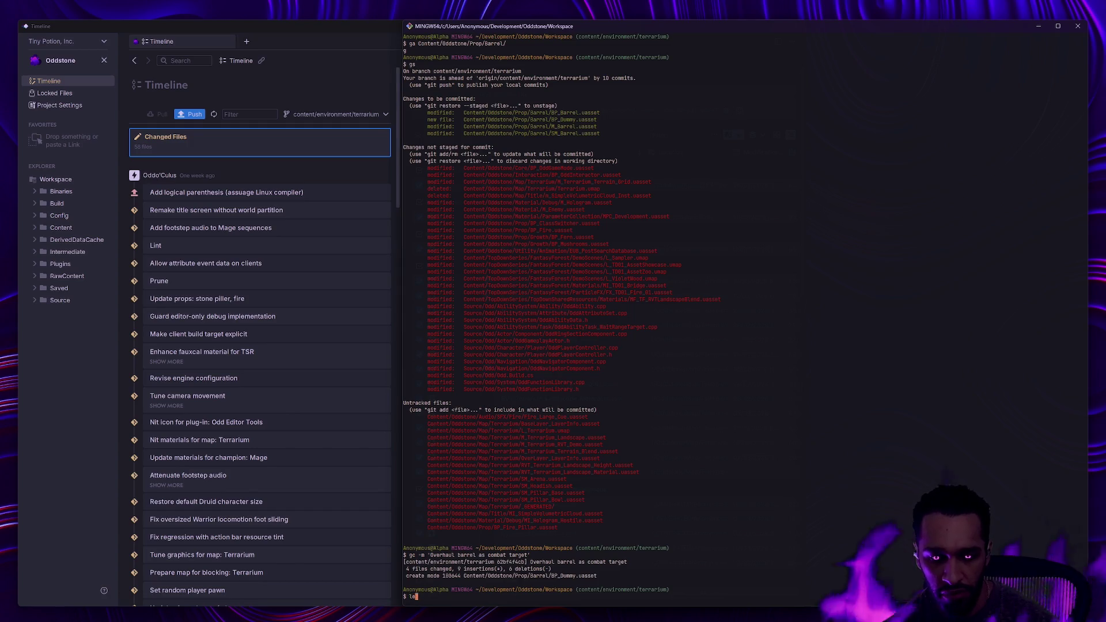
{"action": "key", "text": "Return"}
{"action": "type", "text": "gs"}
{"action": "key", "text": "Return"}
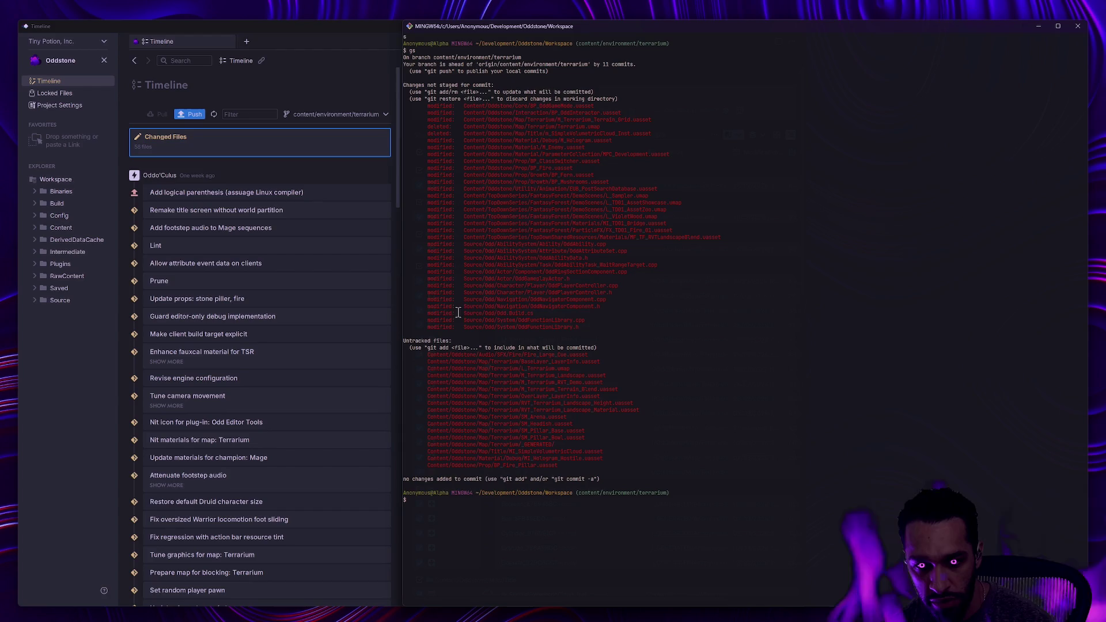
{"action": "left_click_drag", "start_coordinate": [465, 244], "coordinate": [586, 326]}
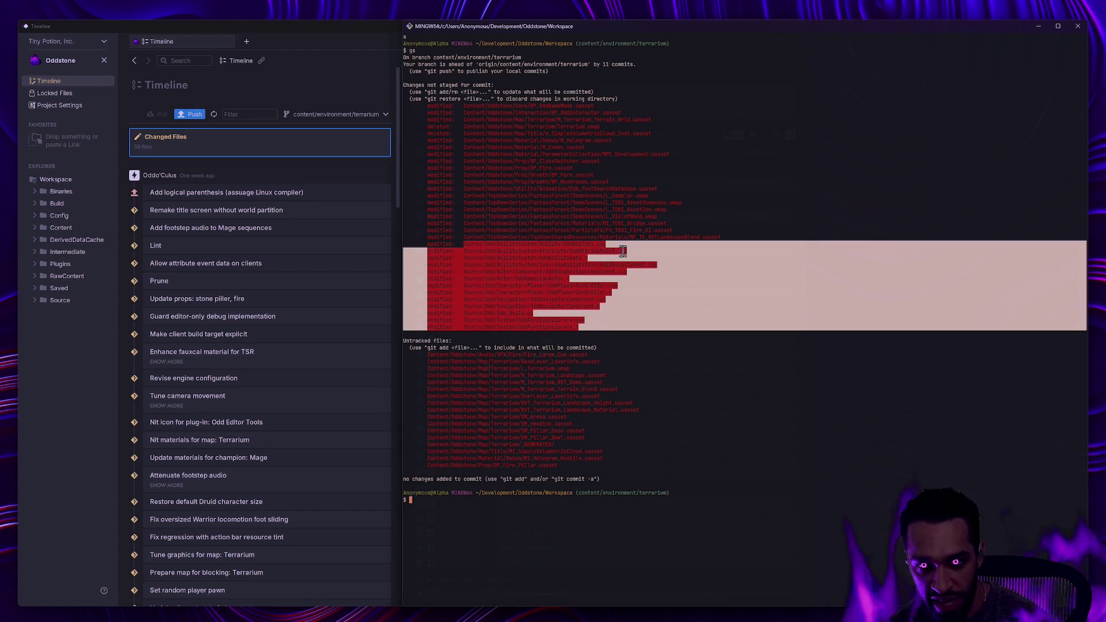
{"action": "left_click", "coordinate": [482, 222]}
Step: Stage Content/TopDownSeries/ (after a misspelled TopdownSeries attempt) and verify the staged files
{"action": "type", "text": "ga Content"}
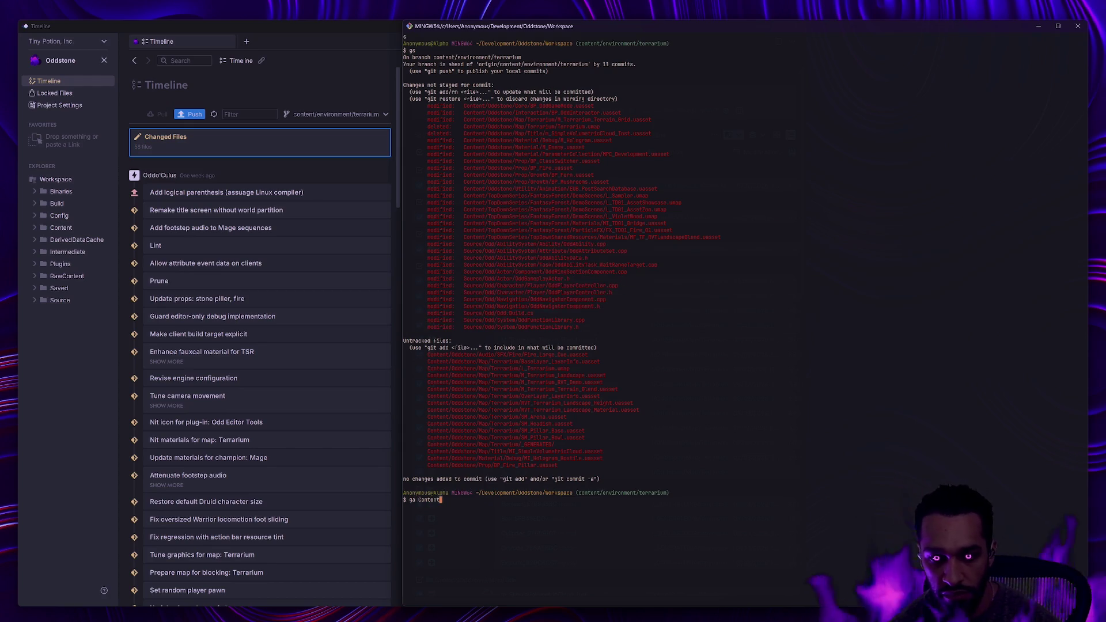
{"action": "type", "text": "/TopdownSeries/"}
{"action": "key", "text": "Return"}
{"action": "type", "text": "gs"}
{"action": "key", "text": "Return"}
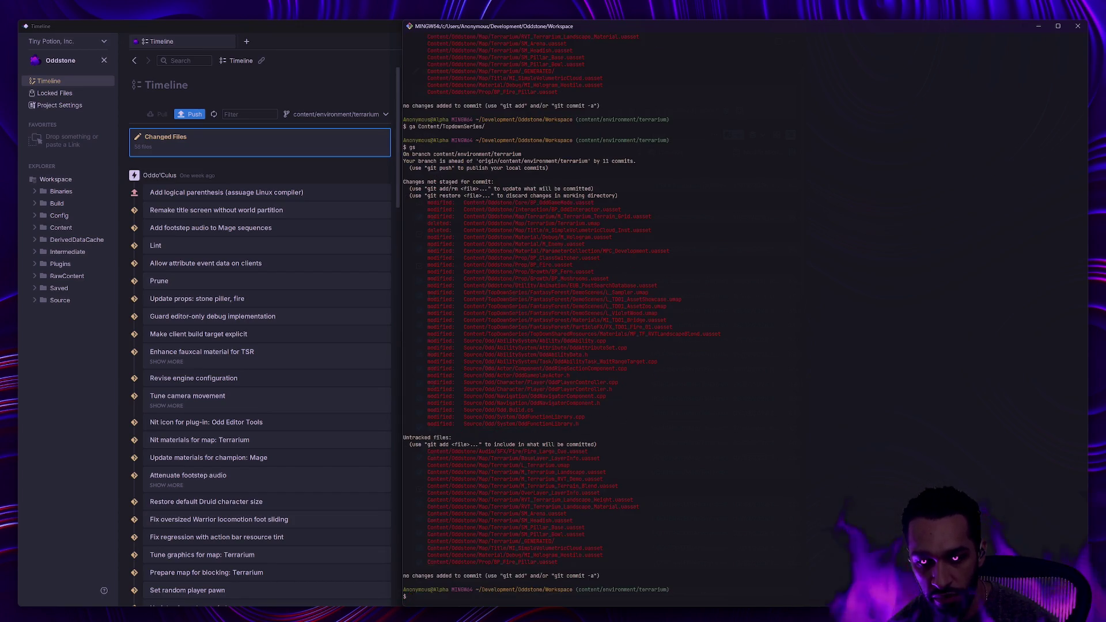
{"action": "type", "text": "ga Content/TopDownSeries/"}
{"action": "key", "text": "Return"}
{"action": "type", "text": "gs"}
{"action": "key", "text": "Return"}
Step: Commit the staged files as 'Update fantasy forest demo', check status, and clear the screen
{"action": "type", "text": "gc -m 'Update "}
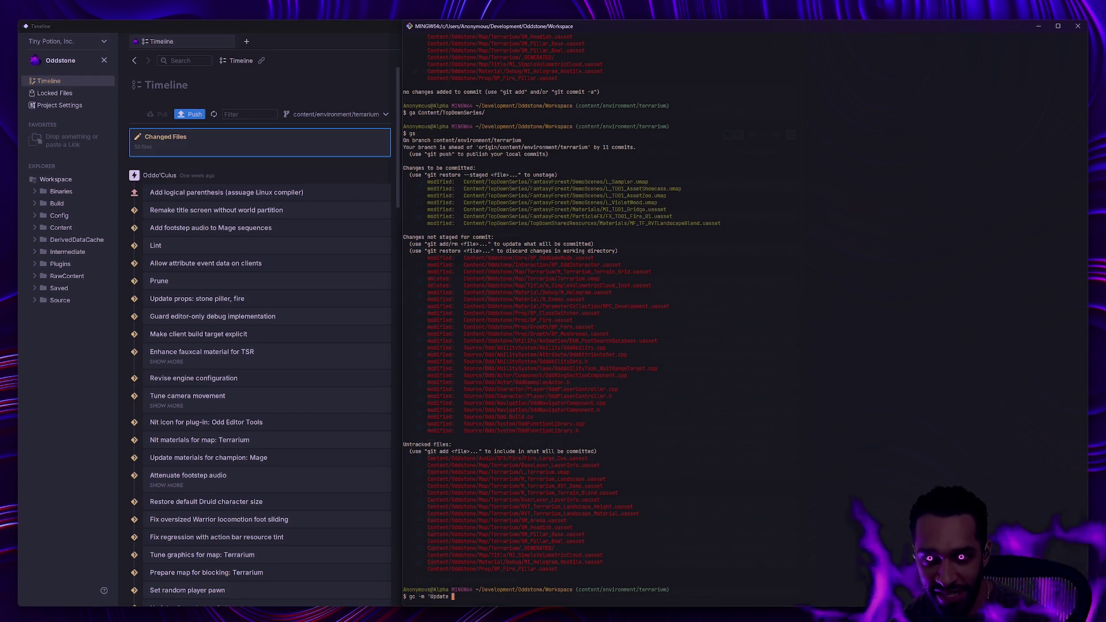
{"action": "type", "text": "fantasy forest"}
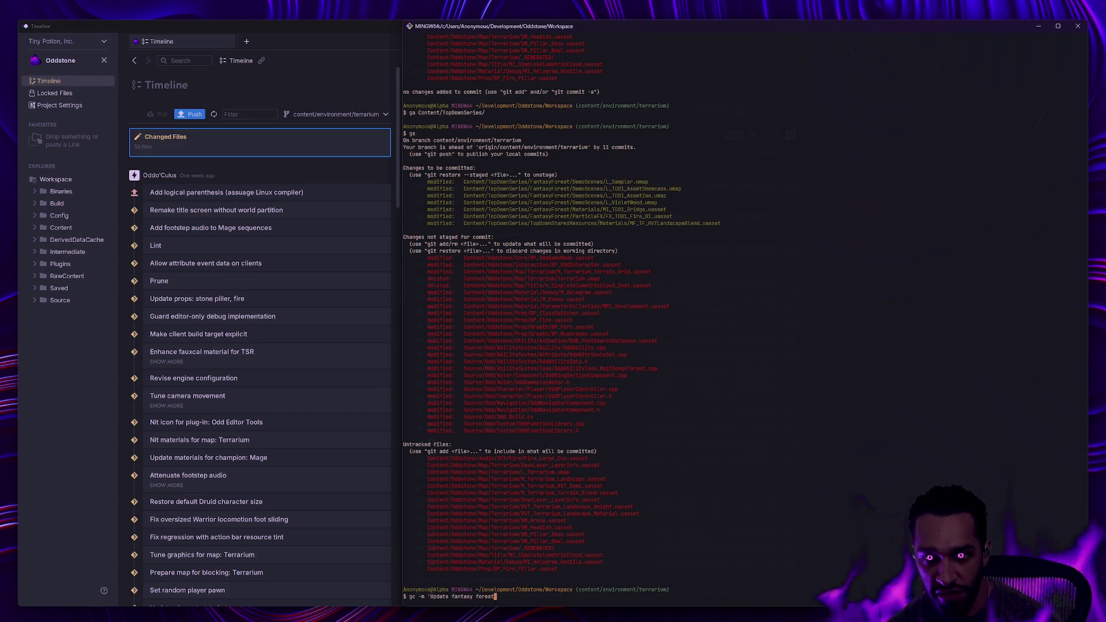
{"action": "type", "text": " demo"}
{"action": "key", "text": "Return"}
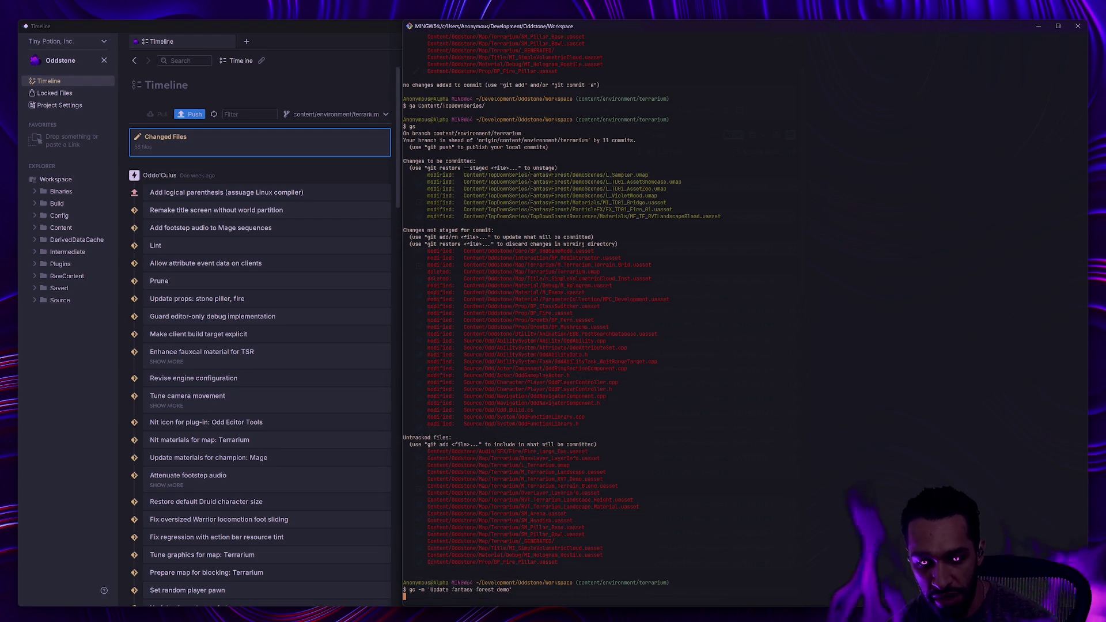
{"action": "type", "text": "gs"}
{"action": "key", "text": "Return"}
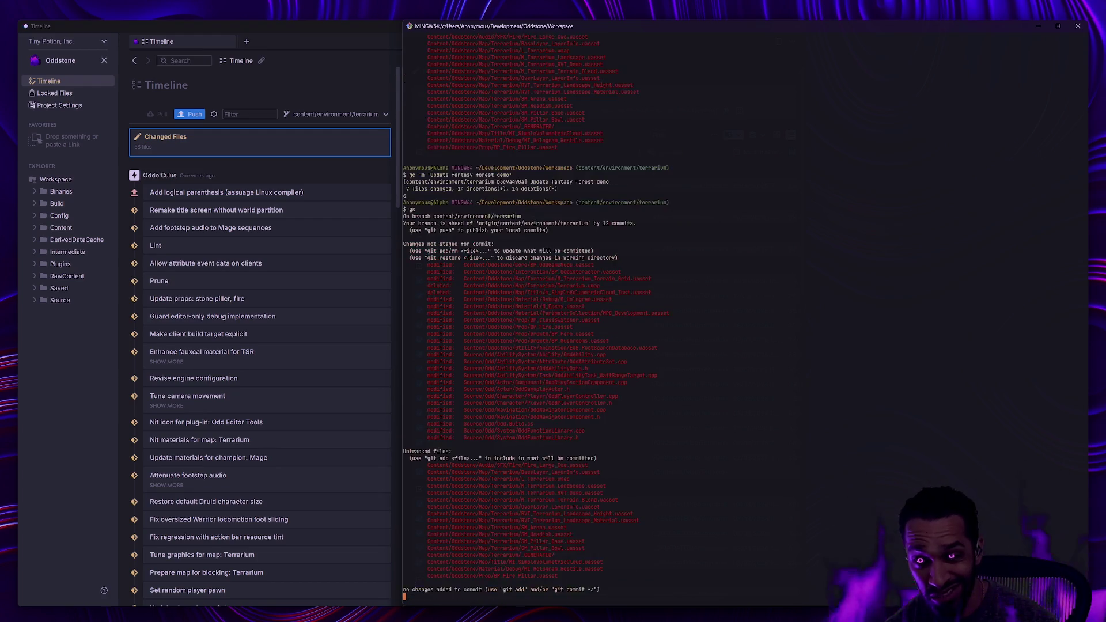
{"action": "type", "text": "gs"}
{"action": "key", "text": "ctrl+l"}
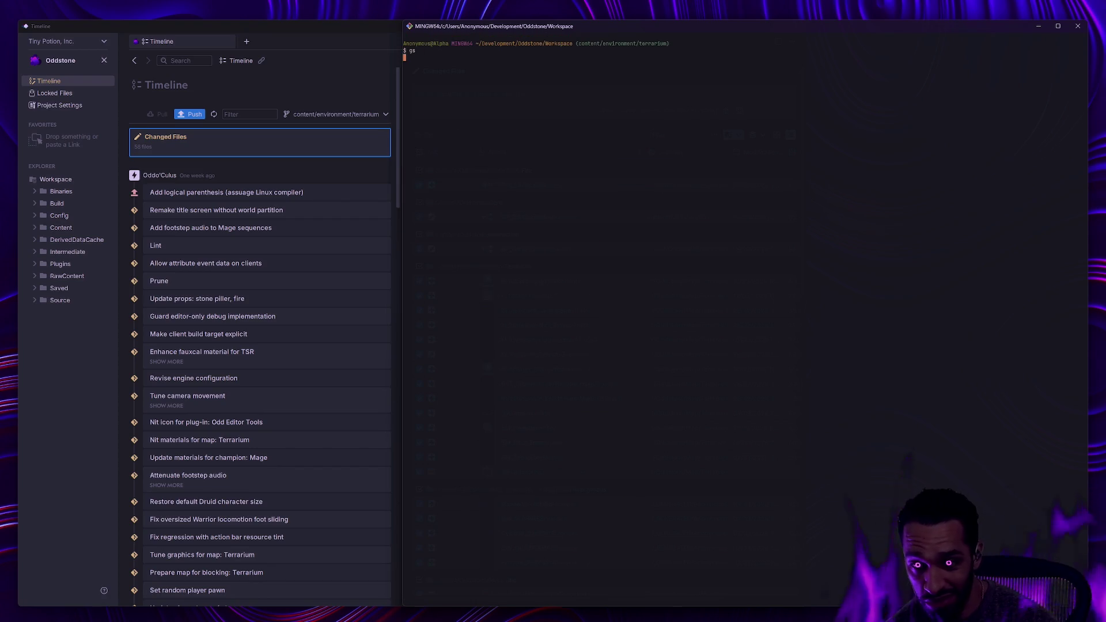
Step: Print the git status showing the branch 12 commits ahead with unstaged files remaining
{"action": "key", "text": "Return"}
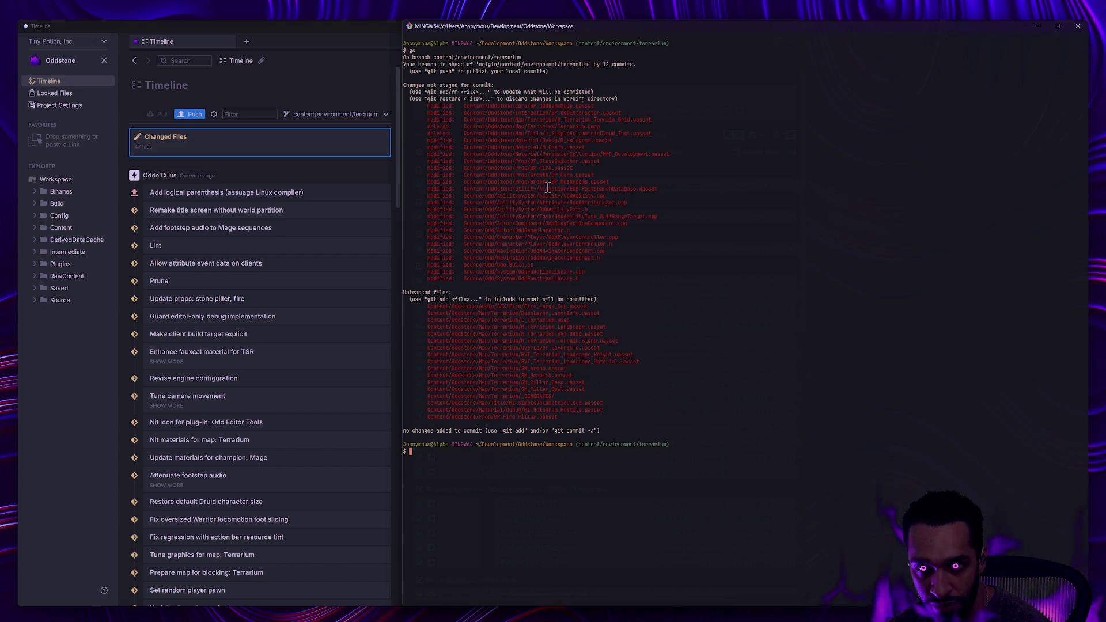
Step: Stage Content/Oddstone/Prop/ and commit it as 'Update props'
{"action": "type", "text": "ga Content"}
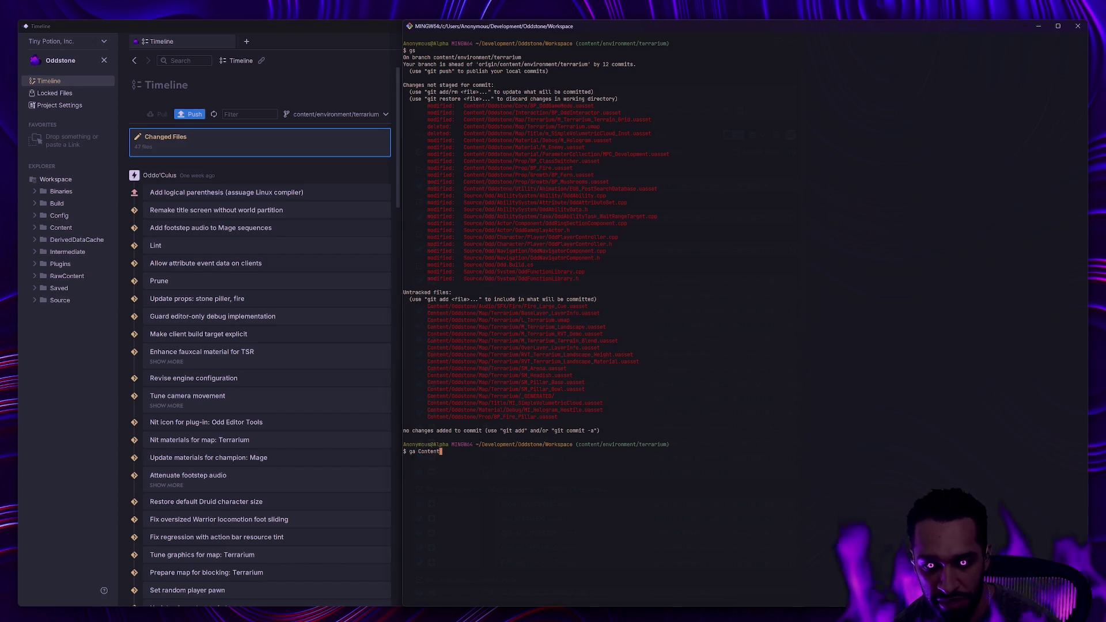
{"action": "type", "text": "/Oddstone/Prop/"}
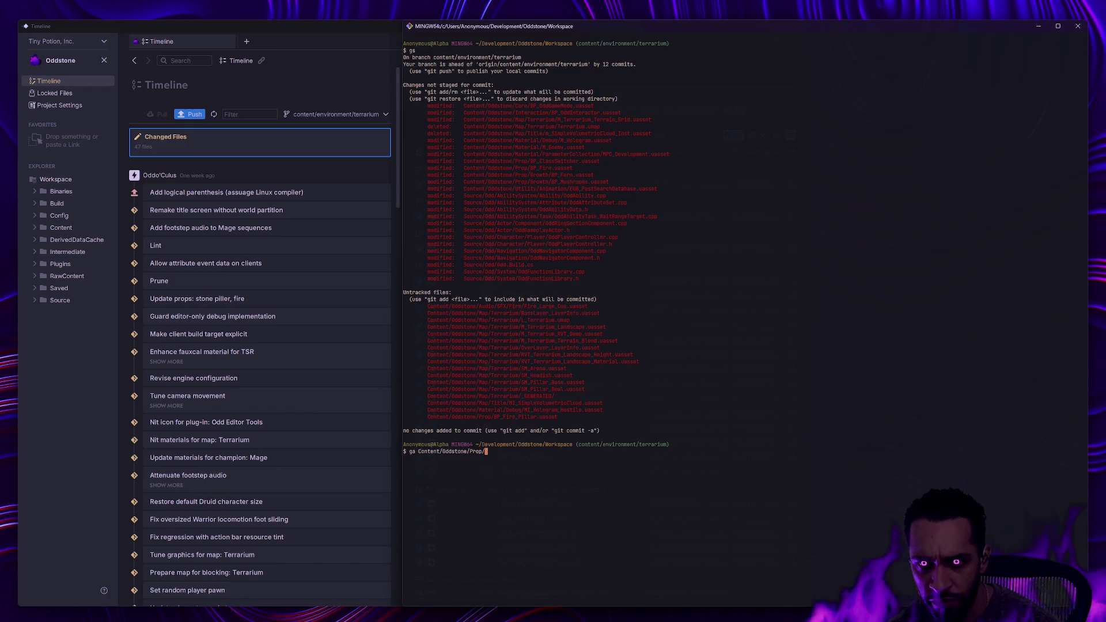
{"action": "type", "text": "gs"}
{"action": "key", "text": "Return"}
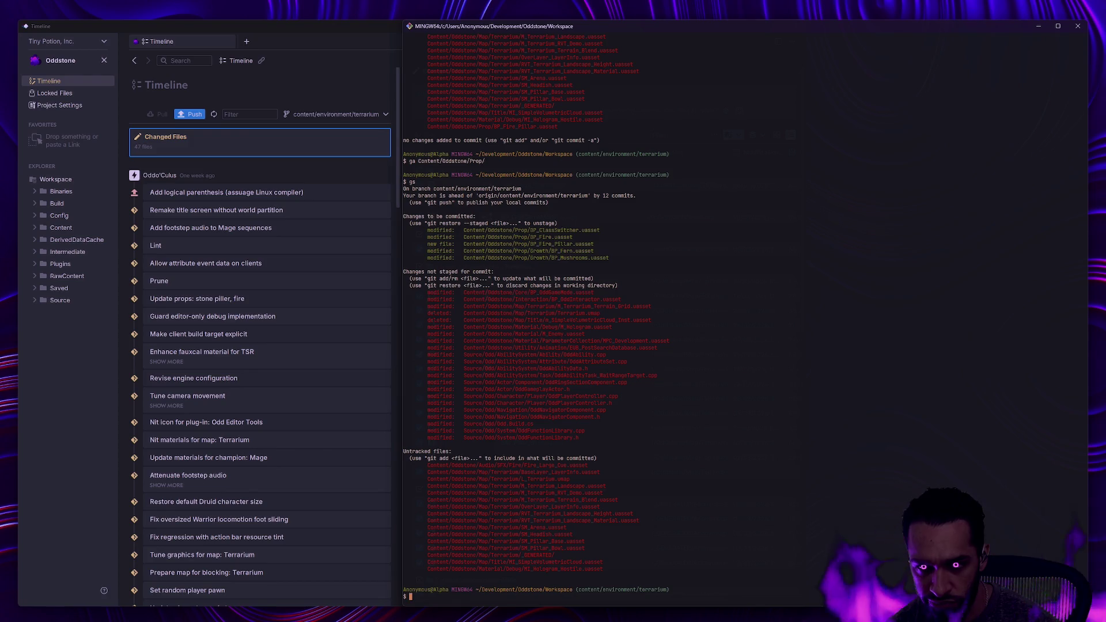
{"action": "type", "text": "gc -m '"}
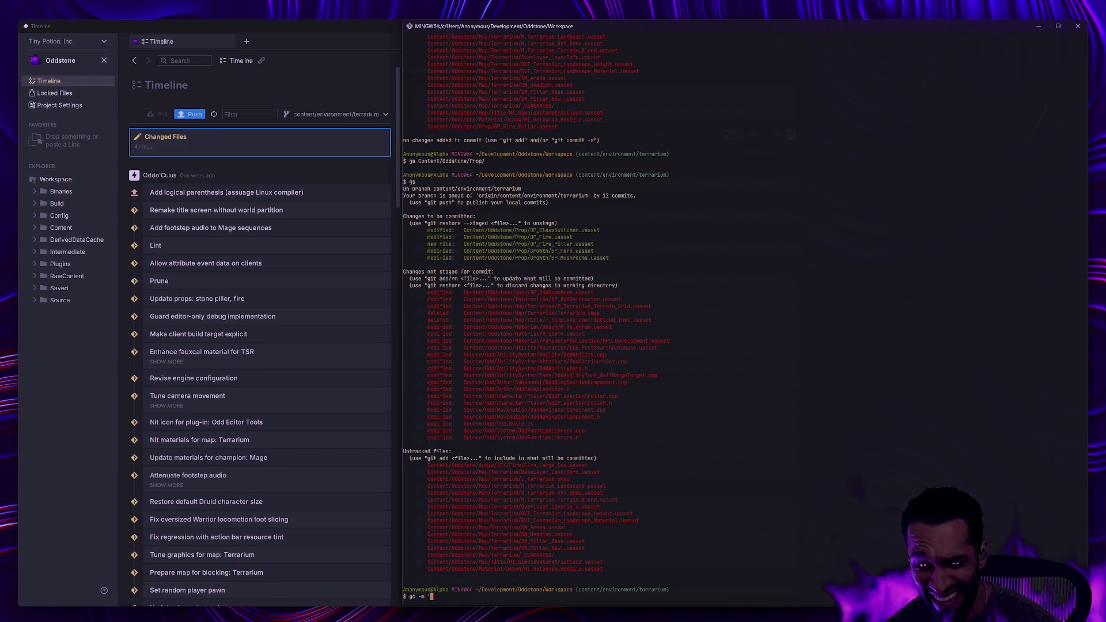
{"action": "type", "text": "Update props'"}
{"action": "key", "text": "Return"}
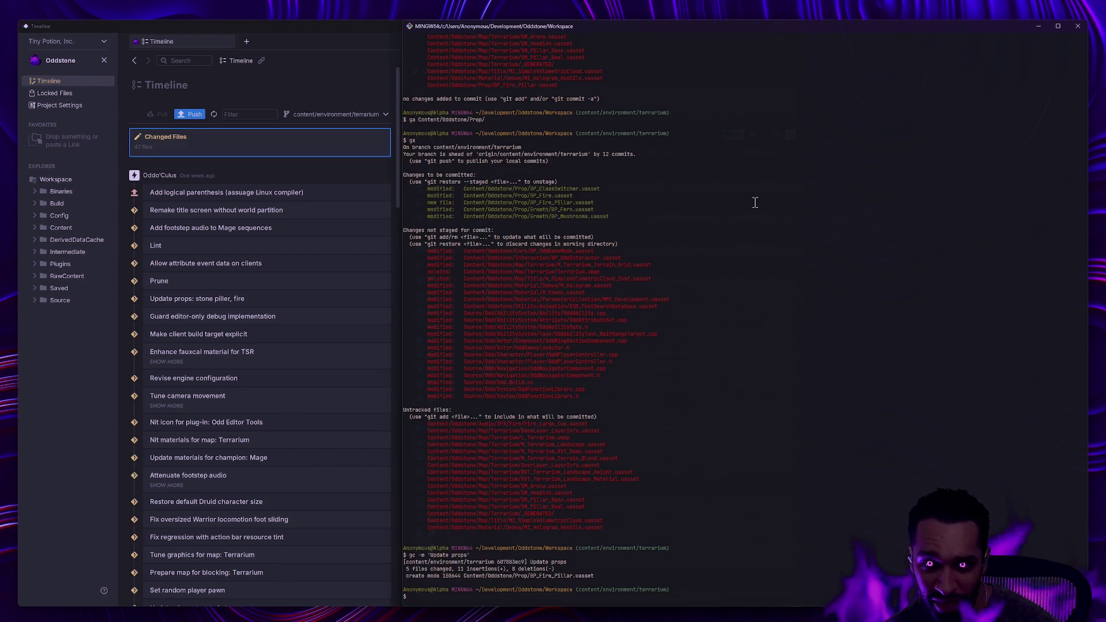
Step: Clear the screen and confirm the branch is 13 commits ahead with gs
{"action": "type", "text": "gs"}
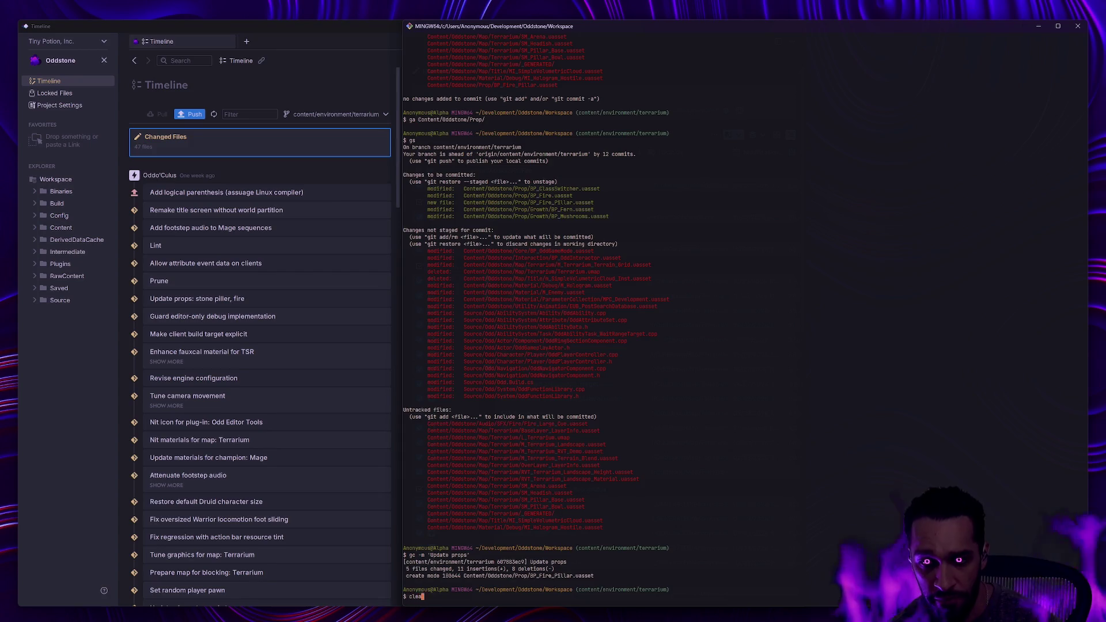
{"action": "key", "text": "ctrl+l"}
{"action": "key", "text": "Return"}
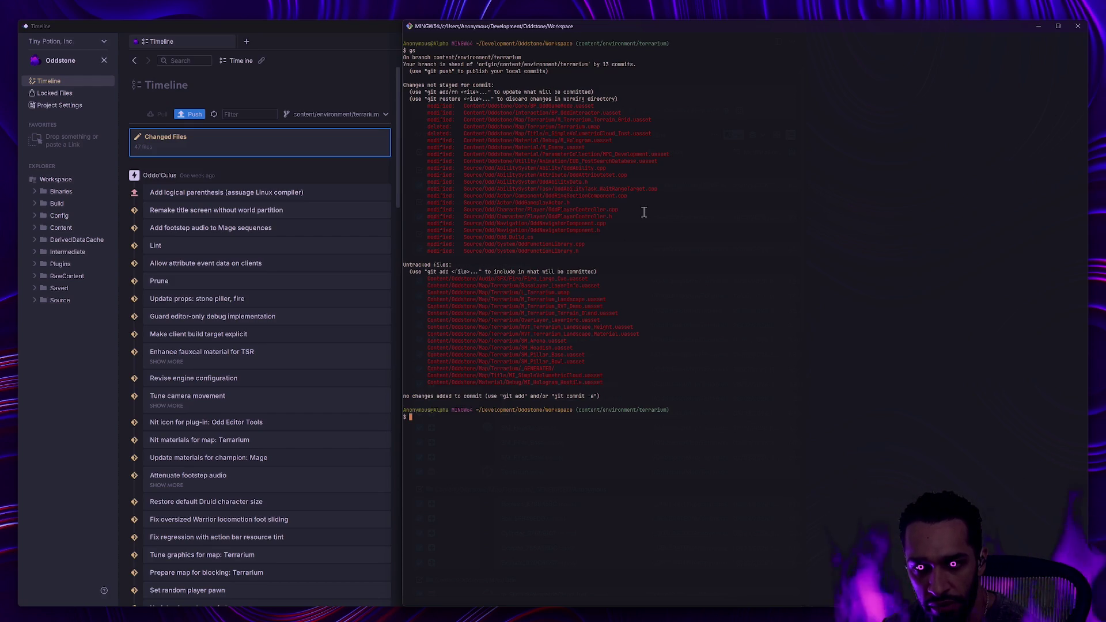
{"action": "left_click_drag", "start_coordinate": [465, 107], "coordinate": [560, 150]}
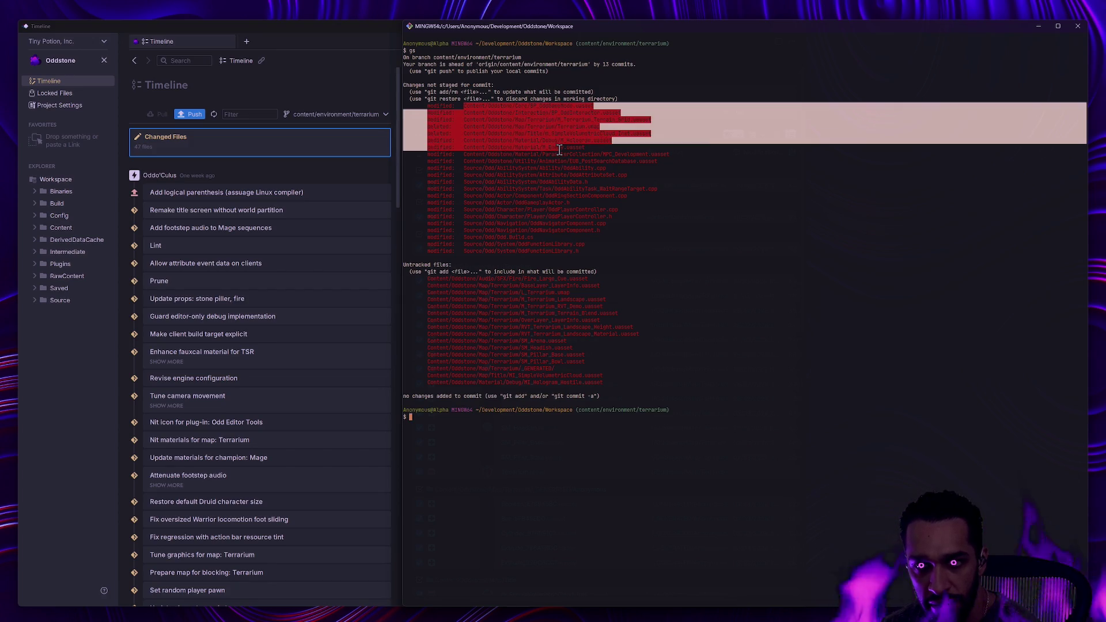
{"action": "left_click_drag", "start_coordinate": [560, 151], "coordinate": [579, 148]}
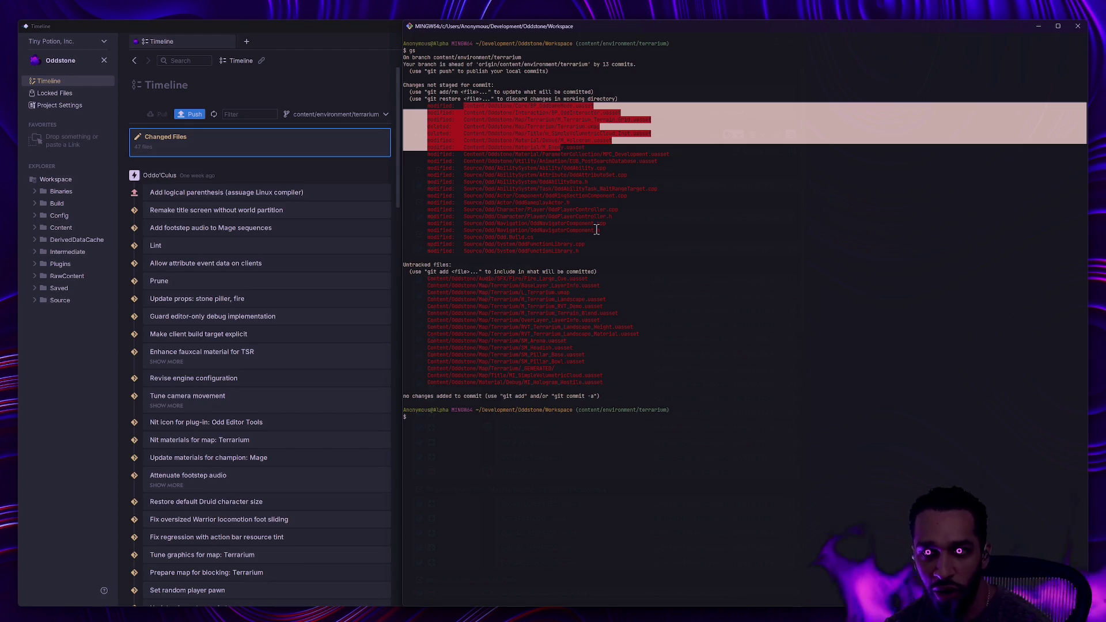
{"action": "left_click", "coordinate": [666, 289]}
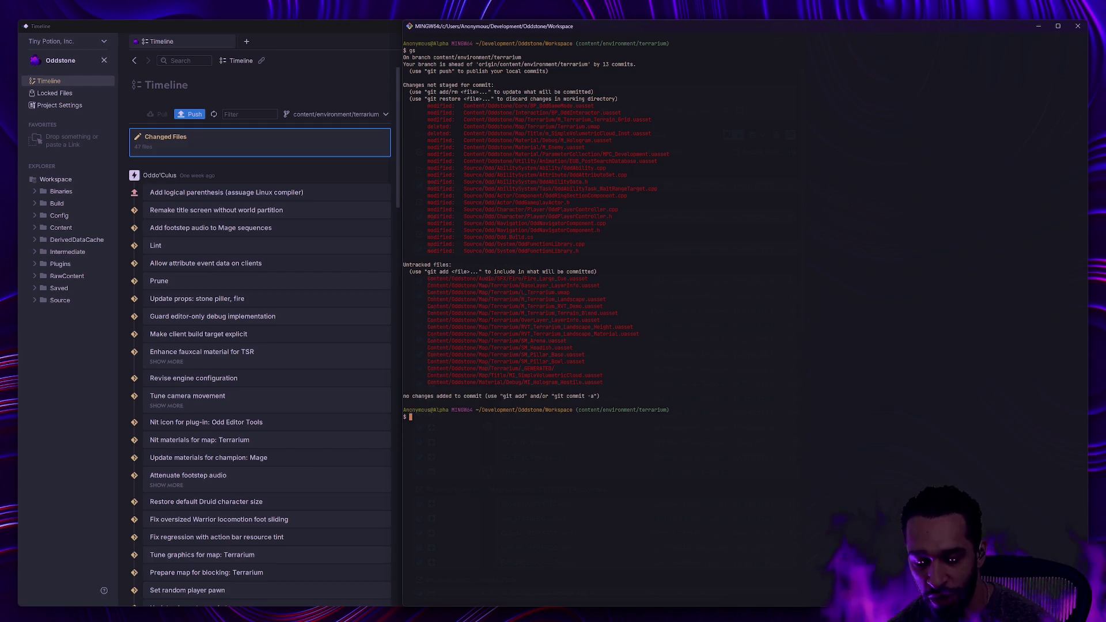
{"action": "type", "text": "ga"}
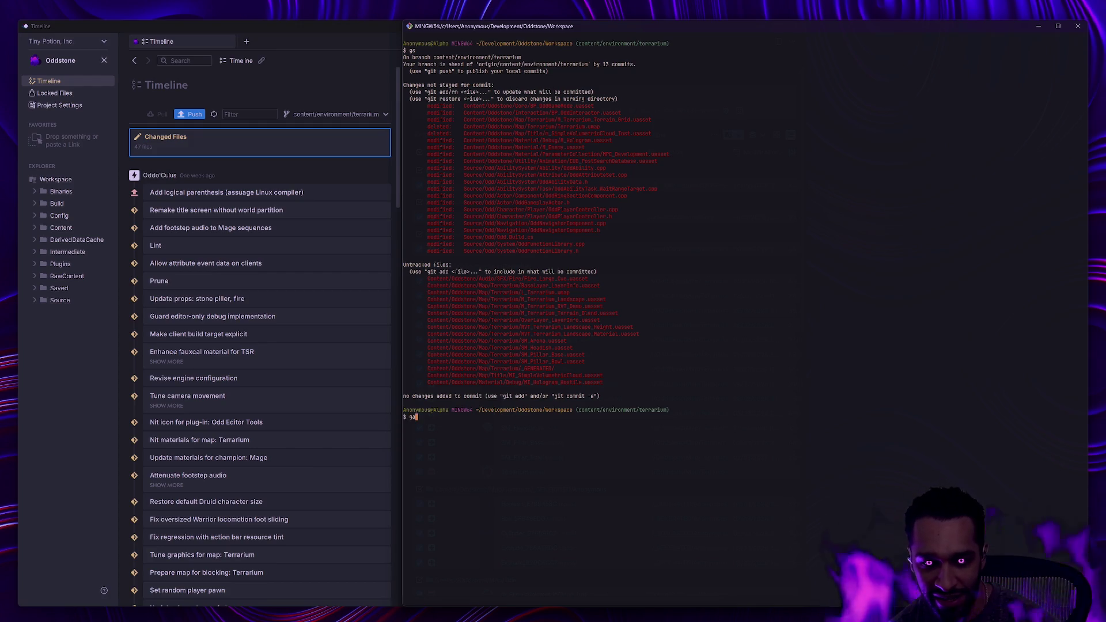
{"action": "type", "text": " Content/Oddstone"}
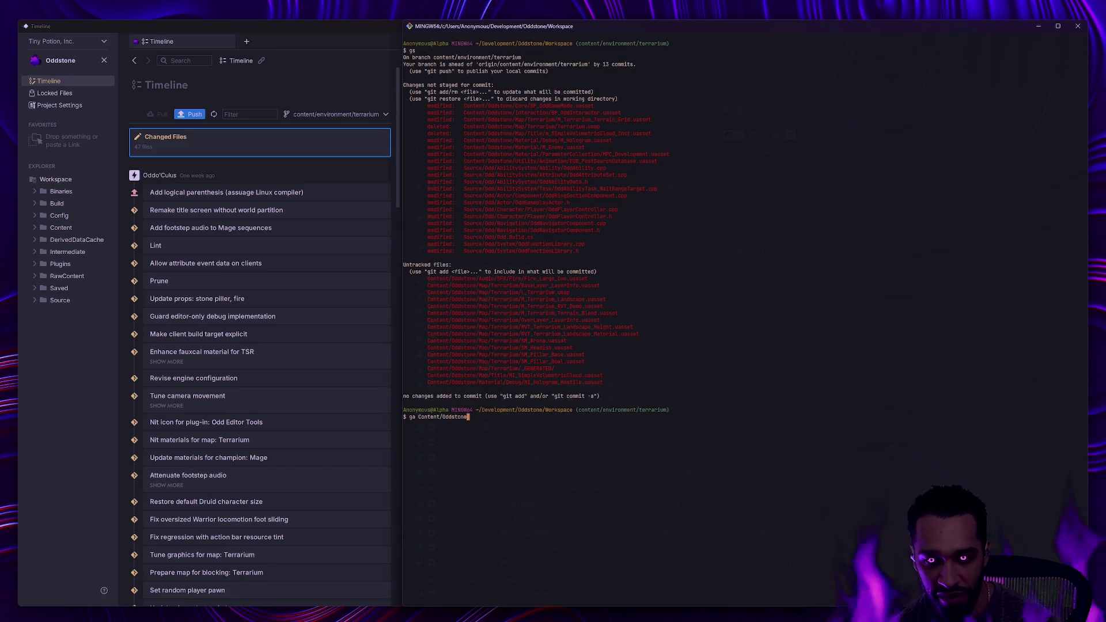
{"action": "type", "text": "/map/T"}
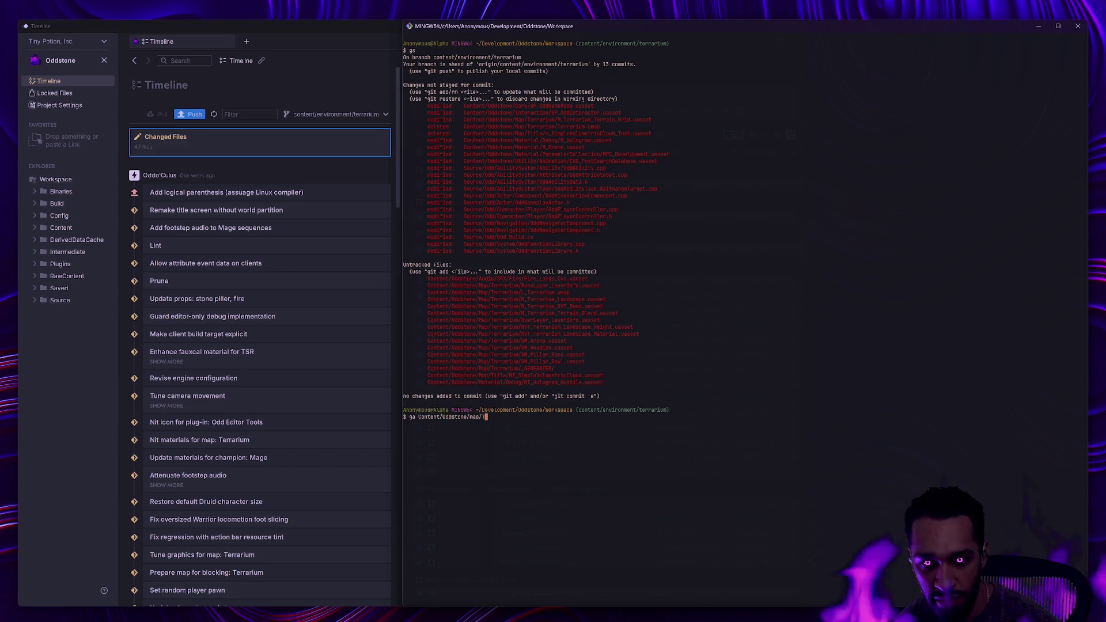
{"action": "type", "text": "itle/gs"}
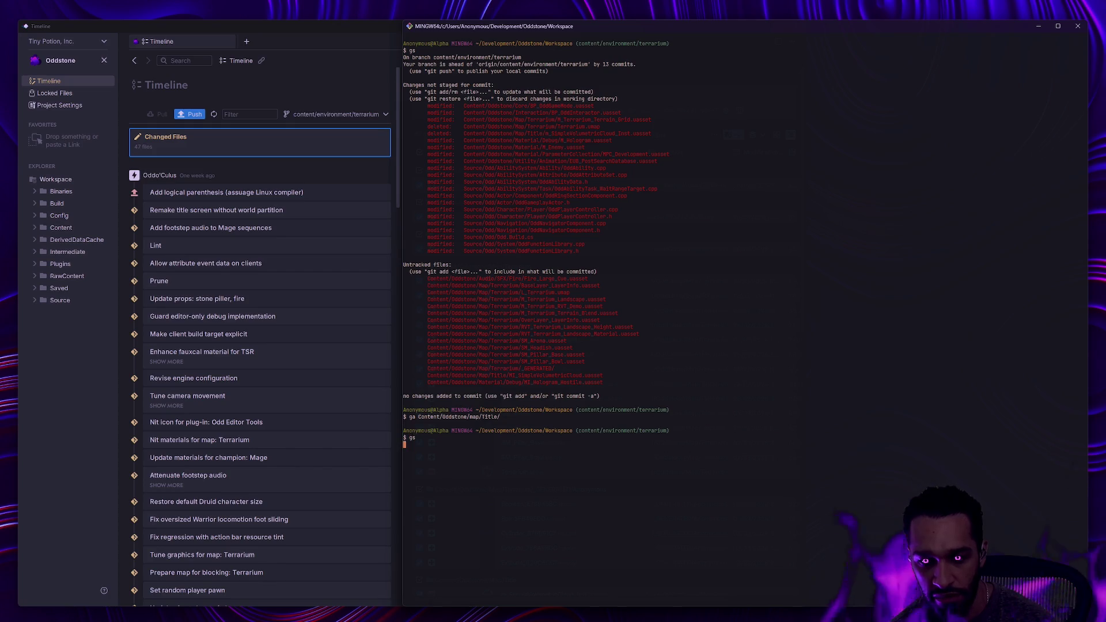
Step: Stage Content/Oddstone/Map/Title/ with ga and review the status with gs
{"action": "key", "text": "Return"}
{"action": "type", "text": "ga"}
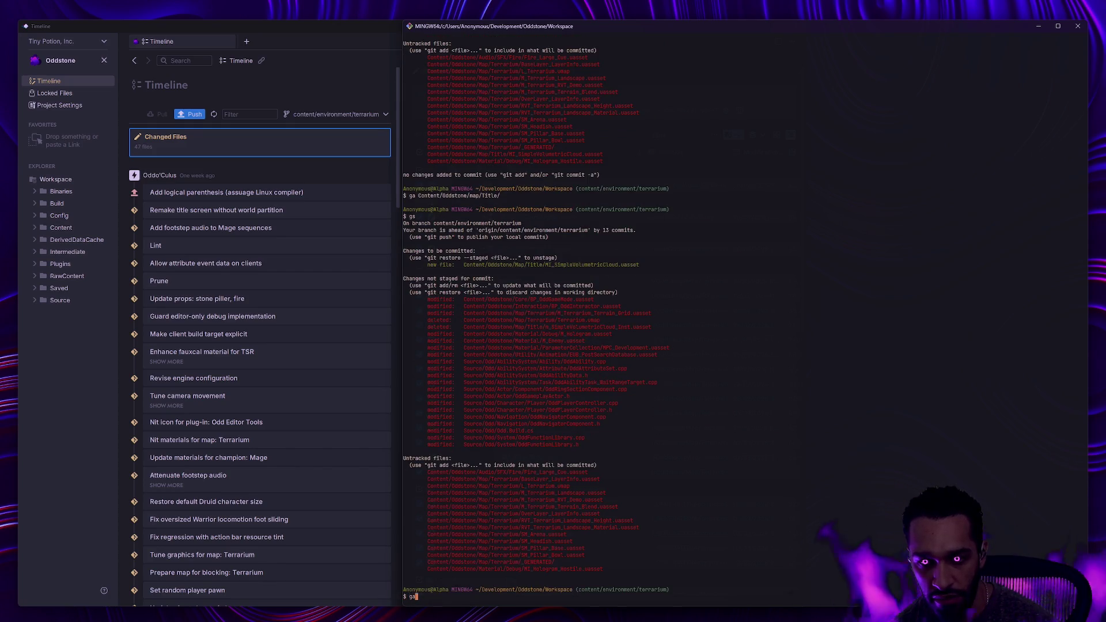
{"action": "type", "text": " Content/Oddstone/"}
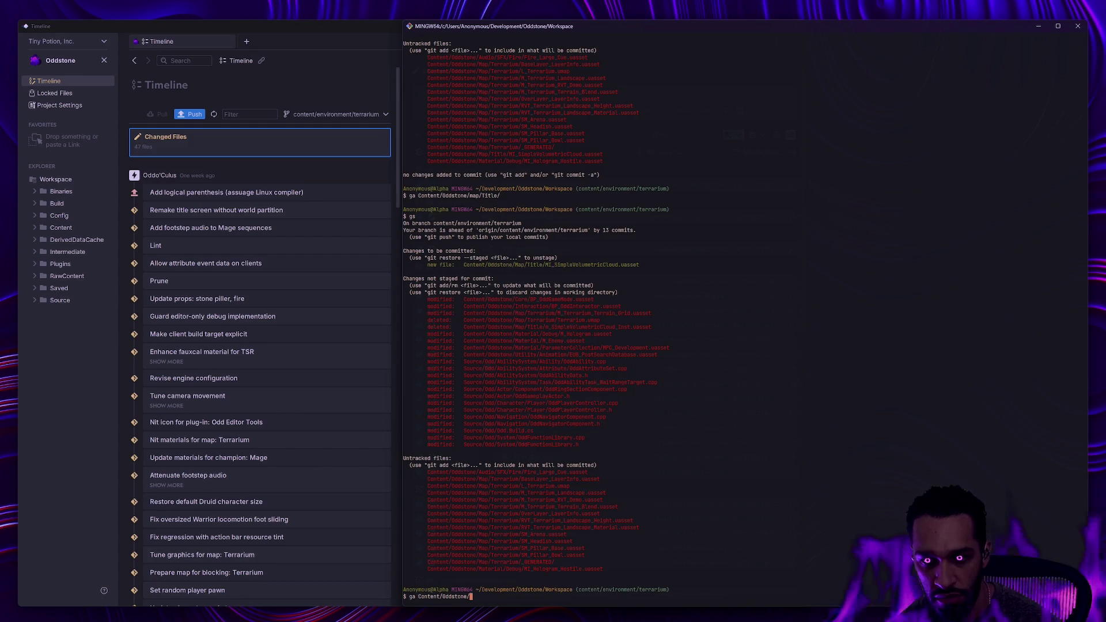
{"action": "type", "text": "Map/Title/"}
{"action": "key", "text": "Return"}
{"action": "type", "text": "gs"}
{"action": "key", "text": "Return"}
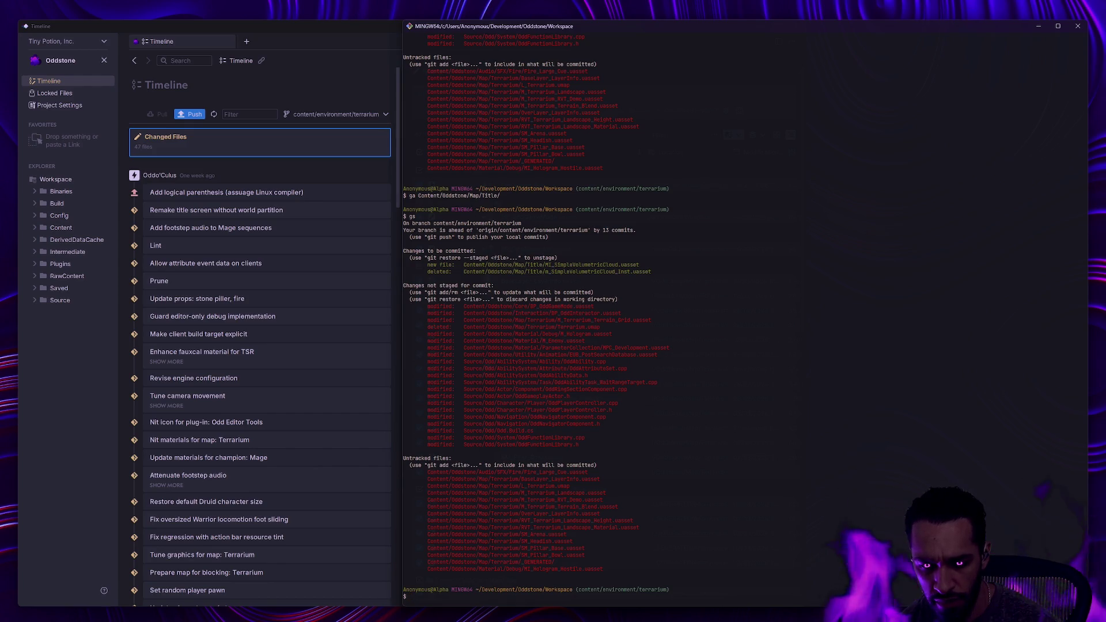
Step: Start a commit with the message 'Rename title screen', then erase the unfinished command
{"action": "type", "text": "gc -m '"}
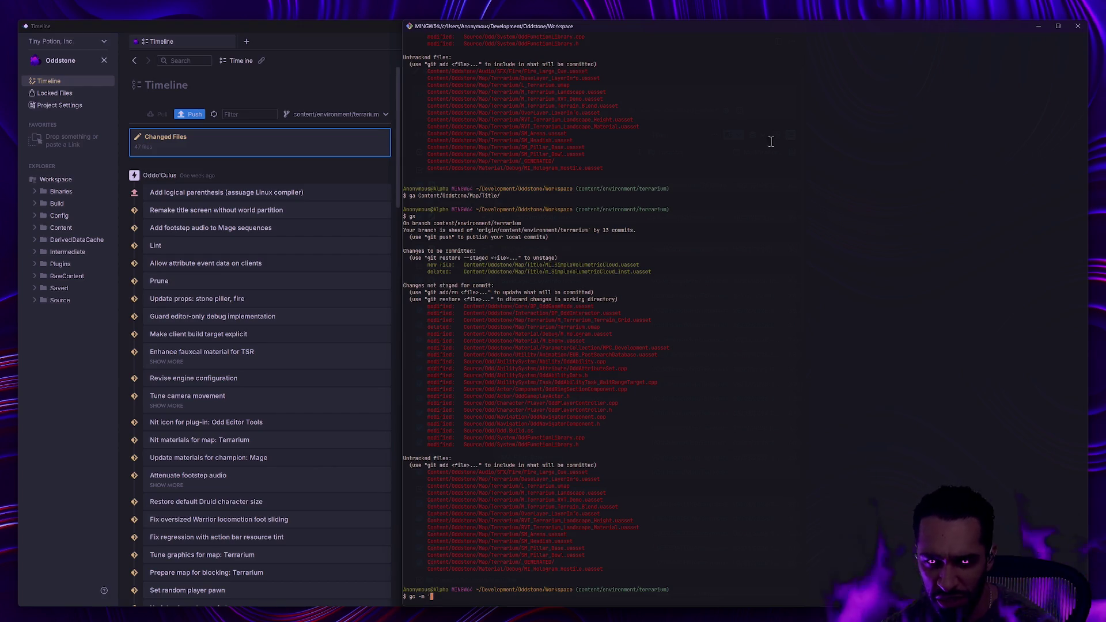
{"action": "left_click_drag", "start_coordinate": [659, 276], "coordinate": [478, 265]}
{"action": "type", "text": "Rename title "}
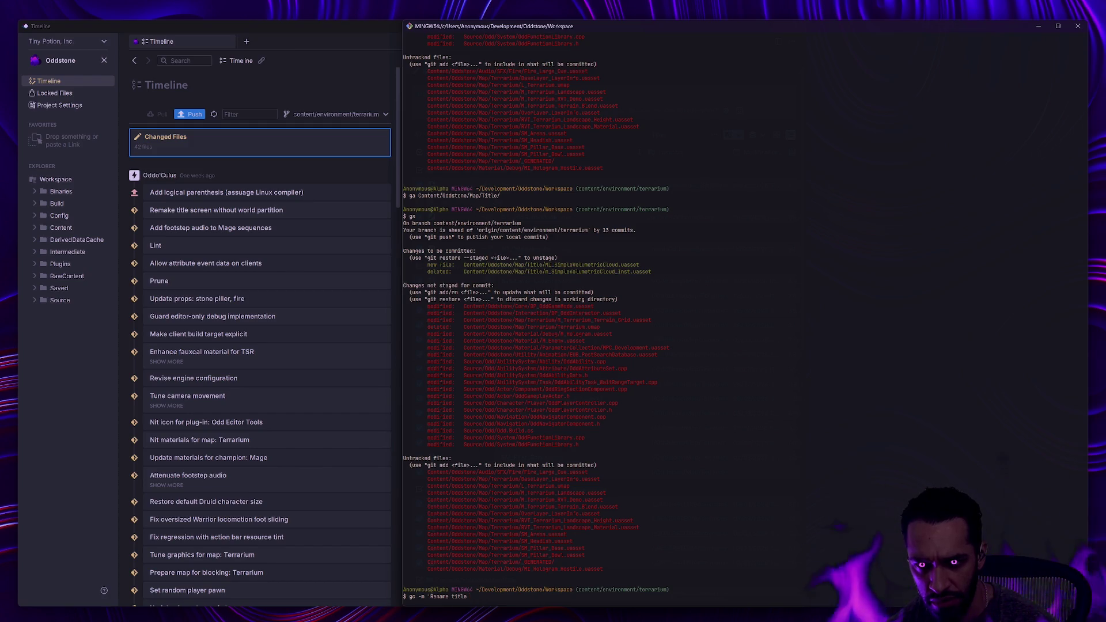
{"action": "type", "text": "screen"}
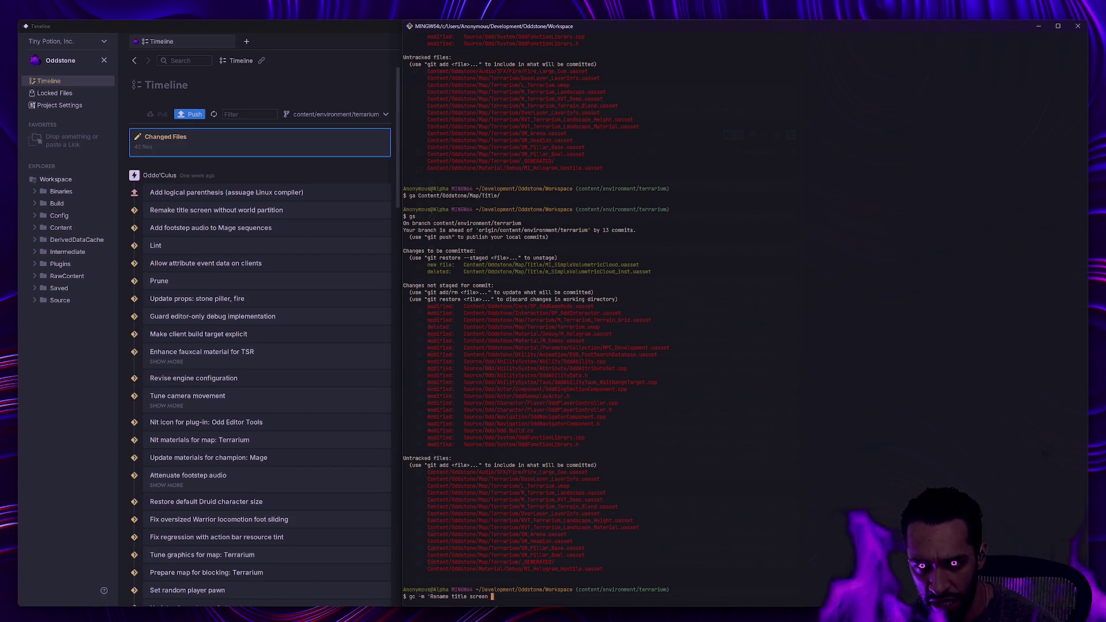
{"action": "key", "text": "BackSpace"}
{"action": "key", "text": "BackSpace"}
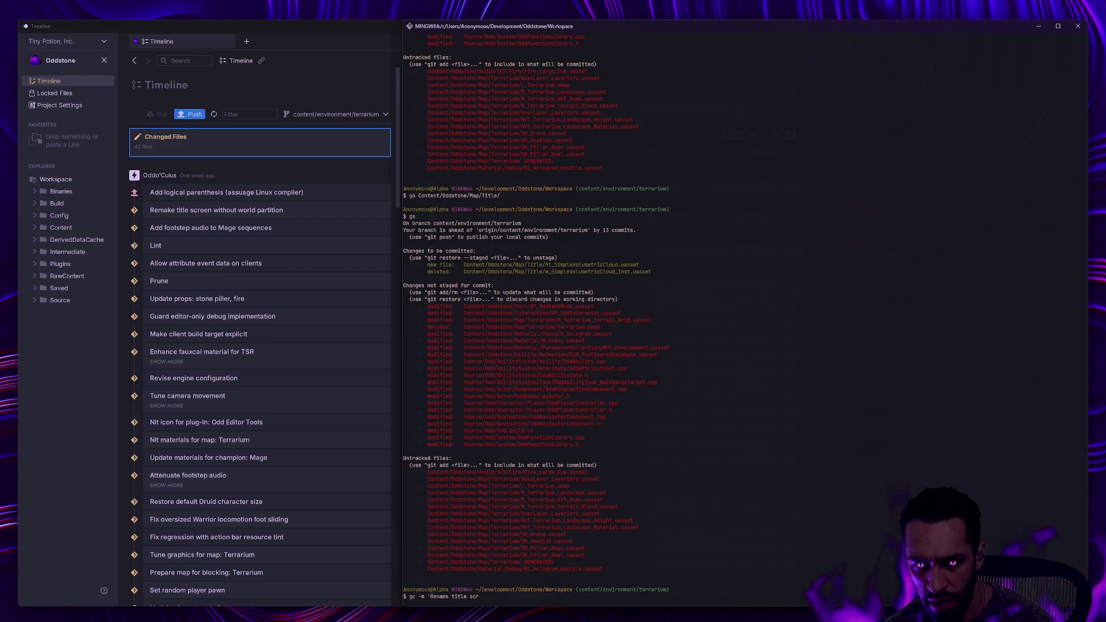
{"action": "key", "text": "BackSpace"}
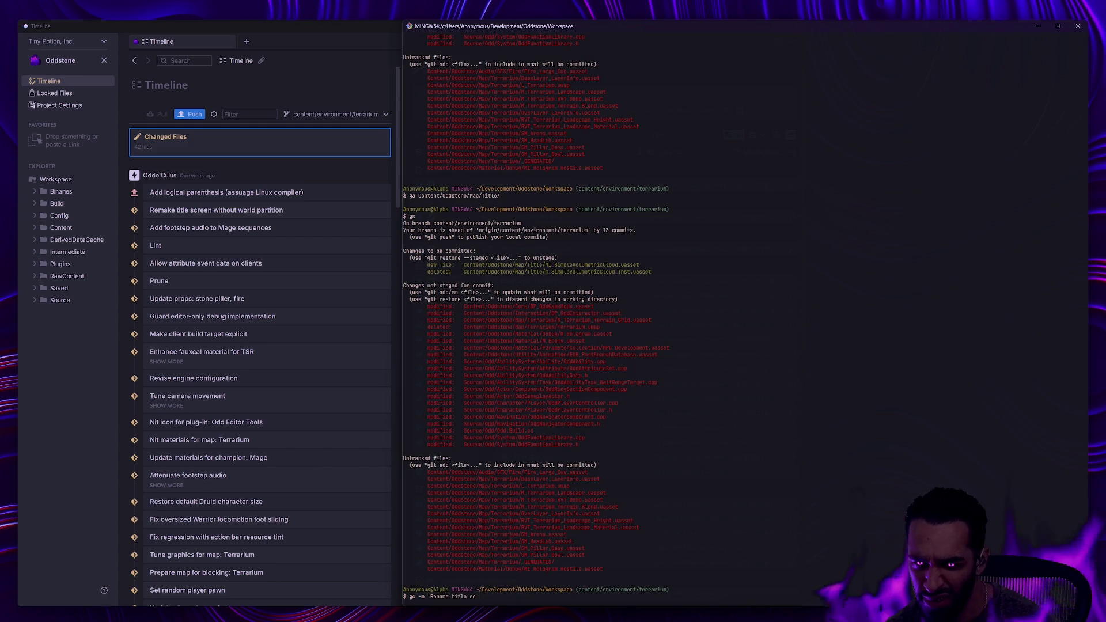
{"action": "key", "text": "BackSpace"}
{"action": "key", "text": "BackSpace"}
{"action": "key", "text": "BackSpace"}
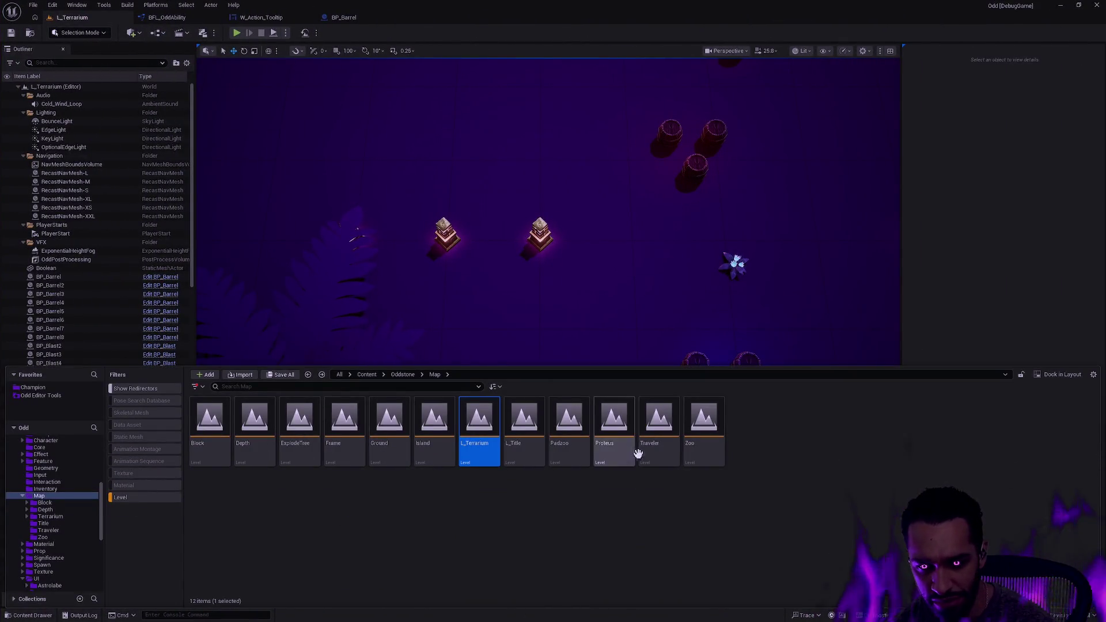
Step: Open the L_Title level, saving the pending BP_OddGameMode changes
{"action": "left_click", "coordinate": [514, 456]}
{"action": "double_click", "coordinate": [514, 457]}
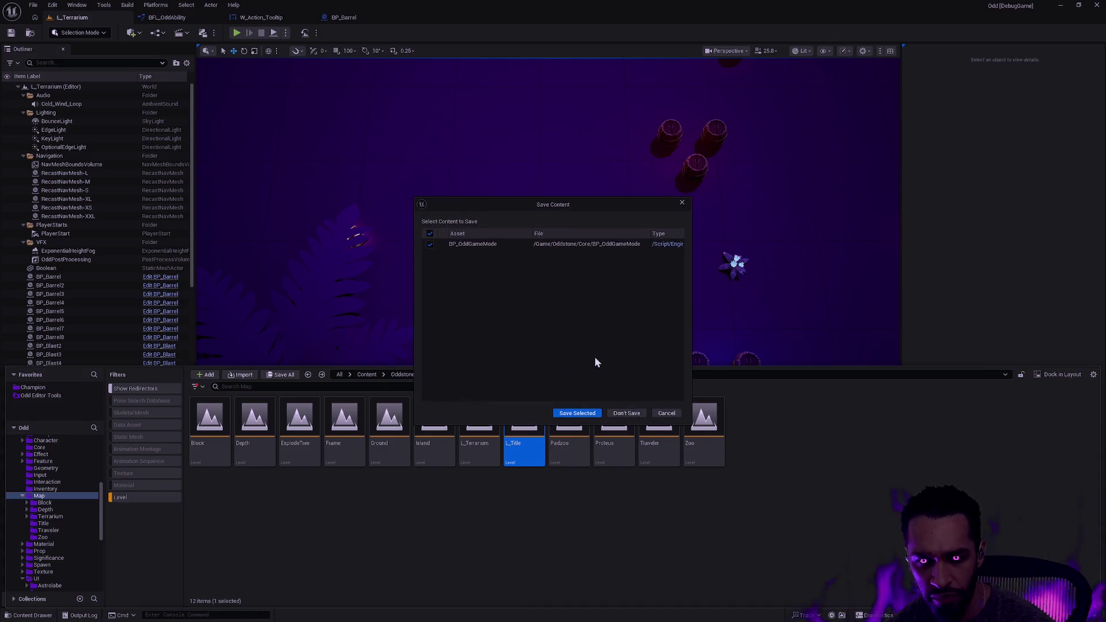
{"action": "left_click", "coordinate": [594, 413]}
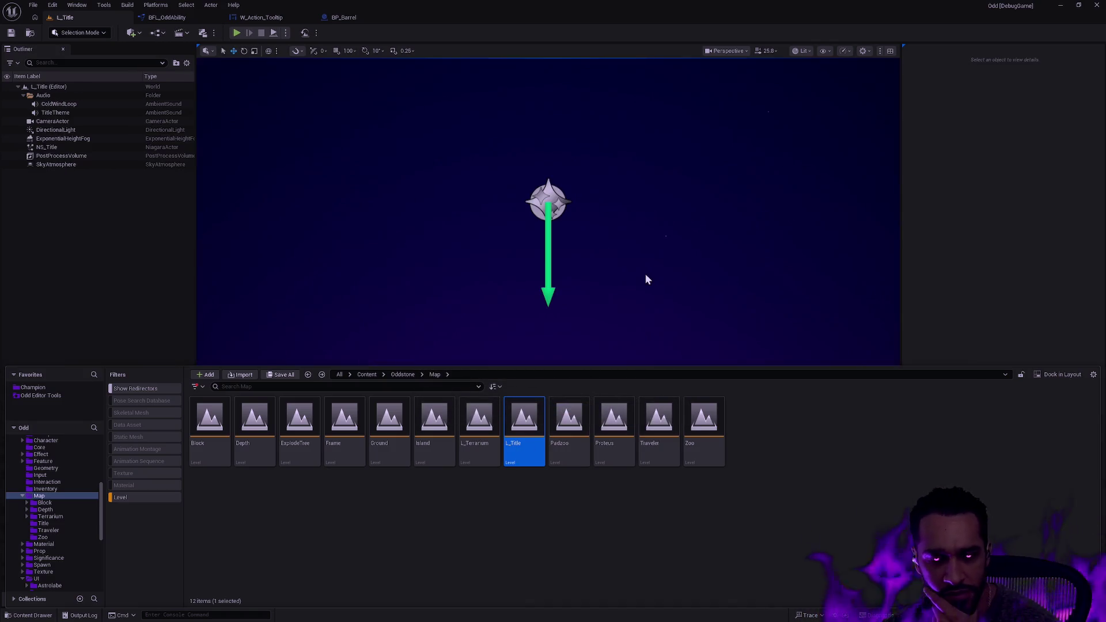
Step: Show L_Title in the Content Drawer's folder view to list the Title folder's assets
{"action": "left_click", "coordinate": [715, 283]}
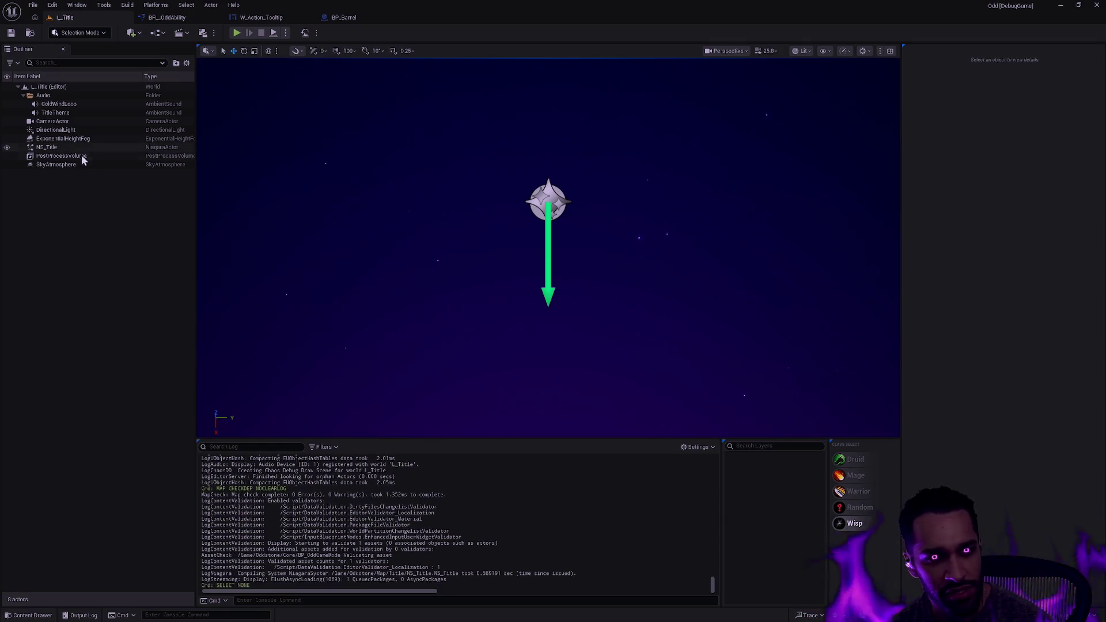
{"action": "key", "text": "ctrl+space"}
{"action": "right_click", "coordinate": [523, 444]}
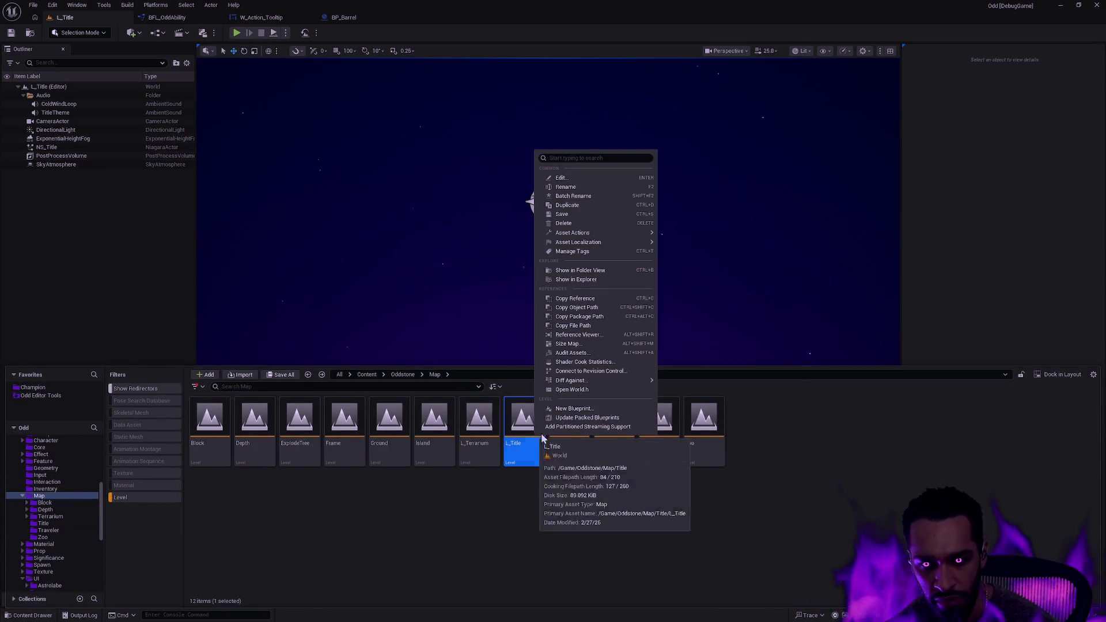
{"action": "left_click", "coordinate": [612, 273]}
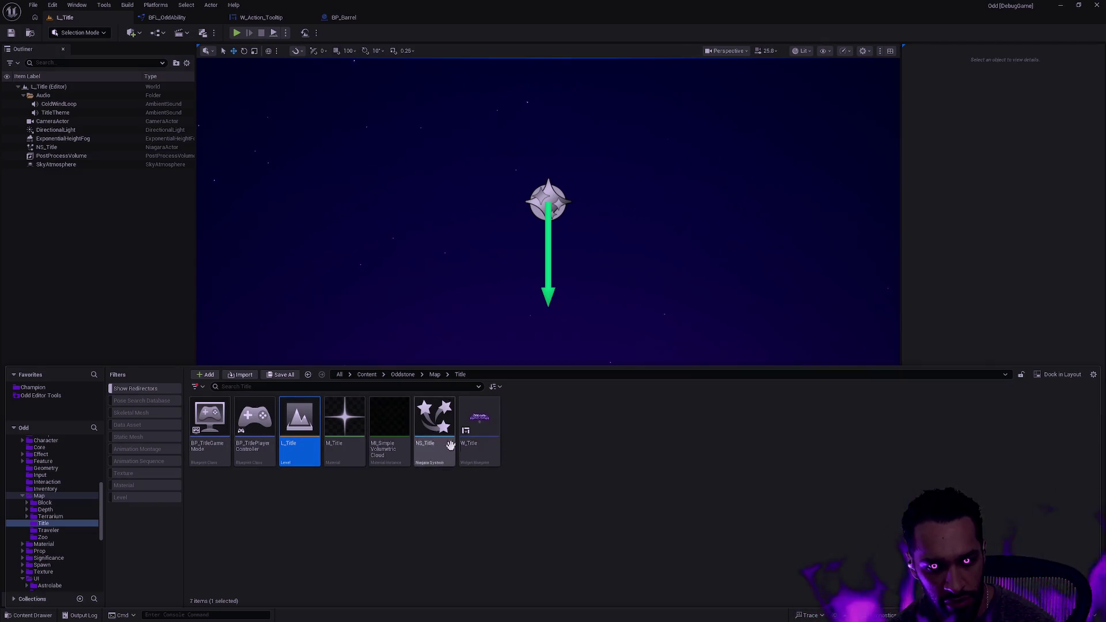
{"action": "right_click", "coordinate": [383, 455]}
{"action": "left_click", "coordinate": [445, 393]}
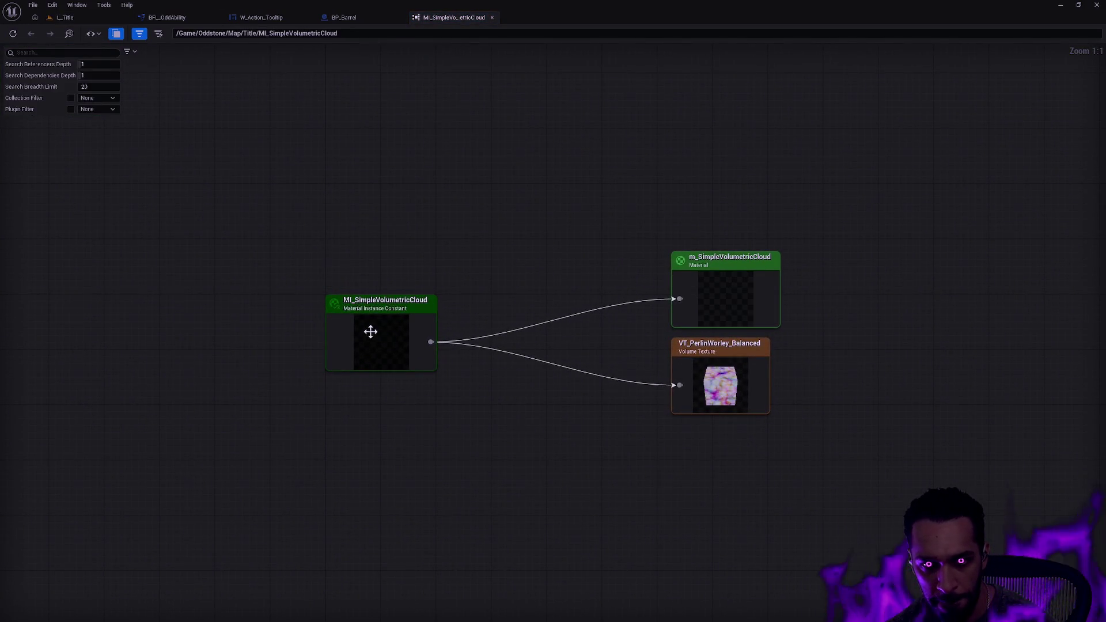
{"action": "left_click", "coordinate": [492, 18]}
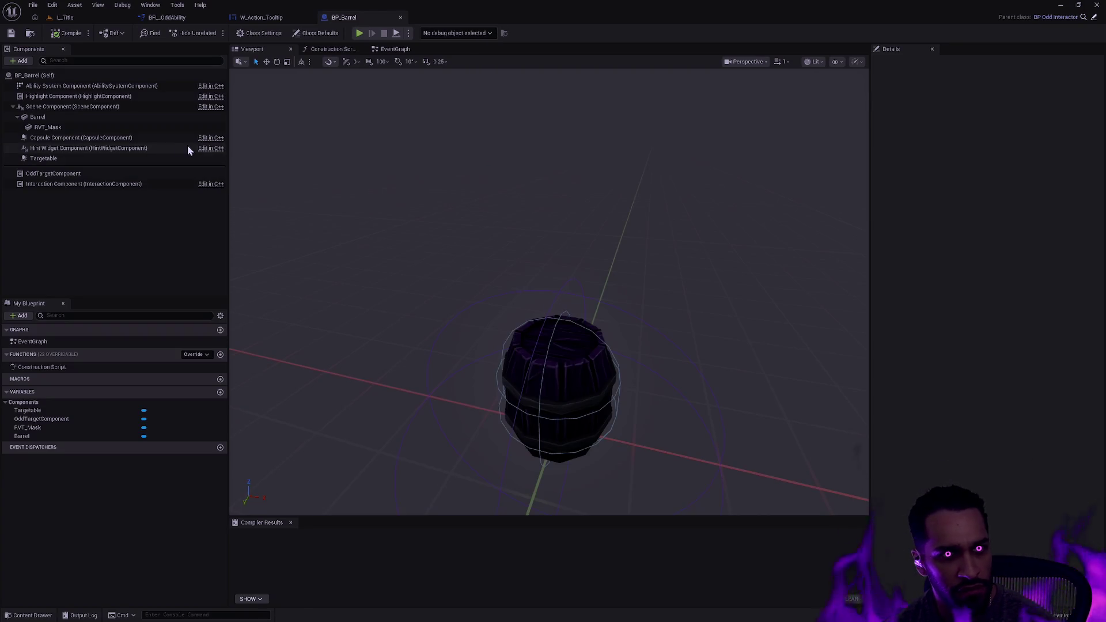
{"action": "left_click", "coordinate": [65, 17]}
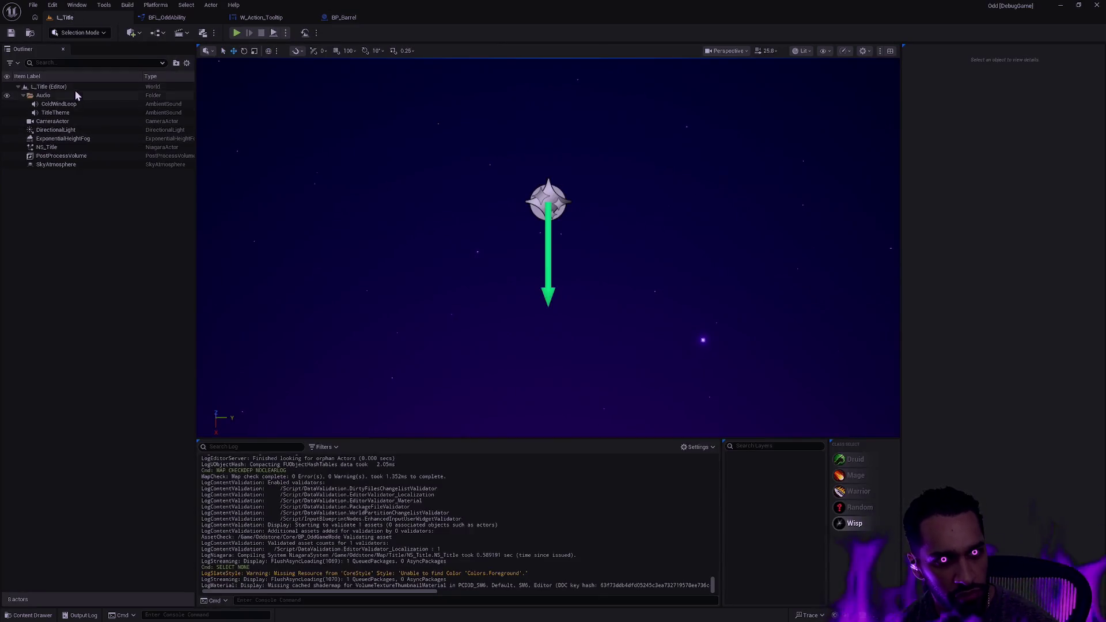
{"action": "left_click", "coordinate": [77, 166]}
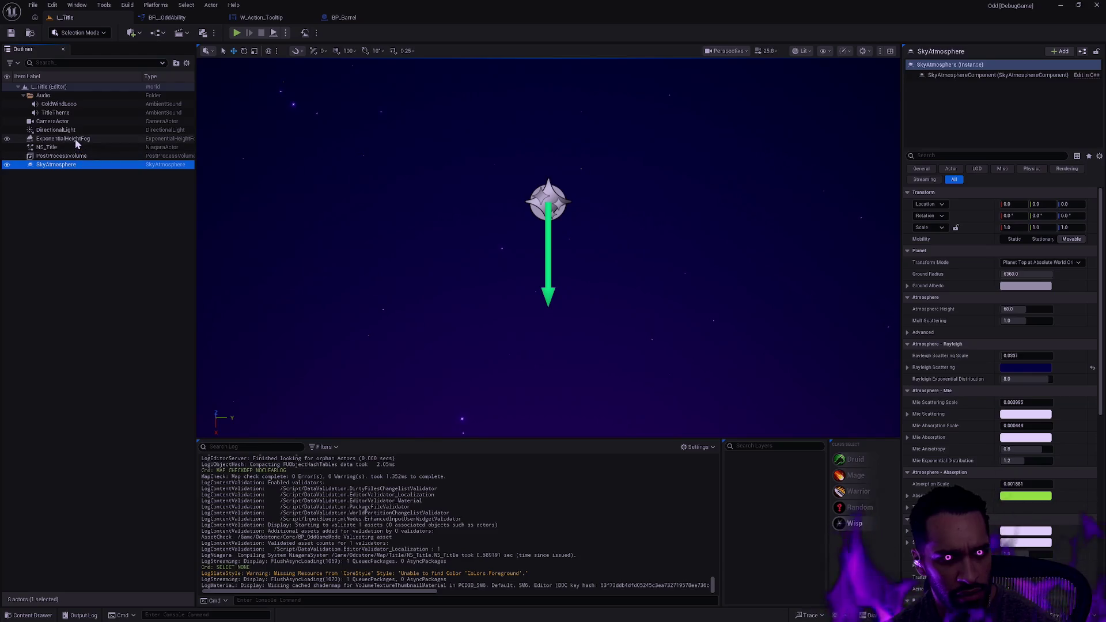
{"action": "key", "text": "ctrl+space"}
{"action": "right_click", "coordinate": [392, 438]}
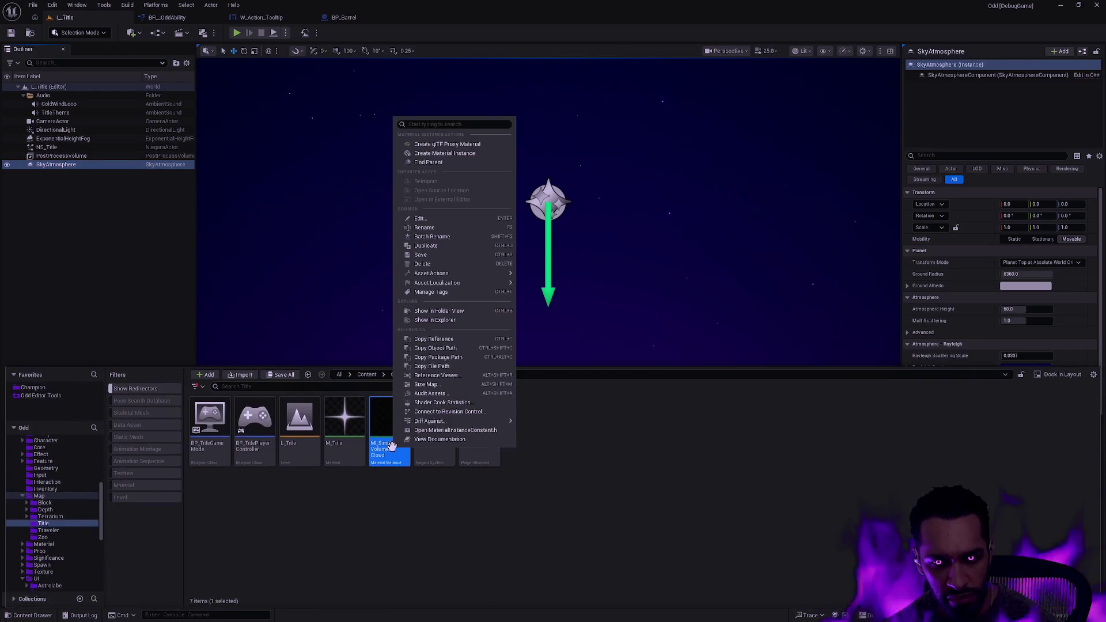
{"action": "left_click", "coordinate": [445, 376]}
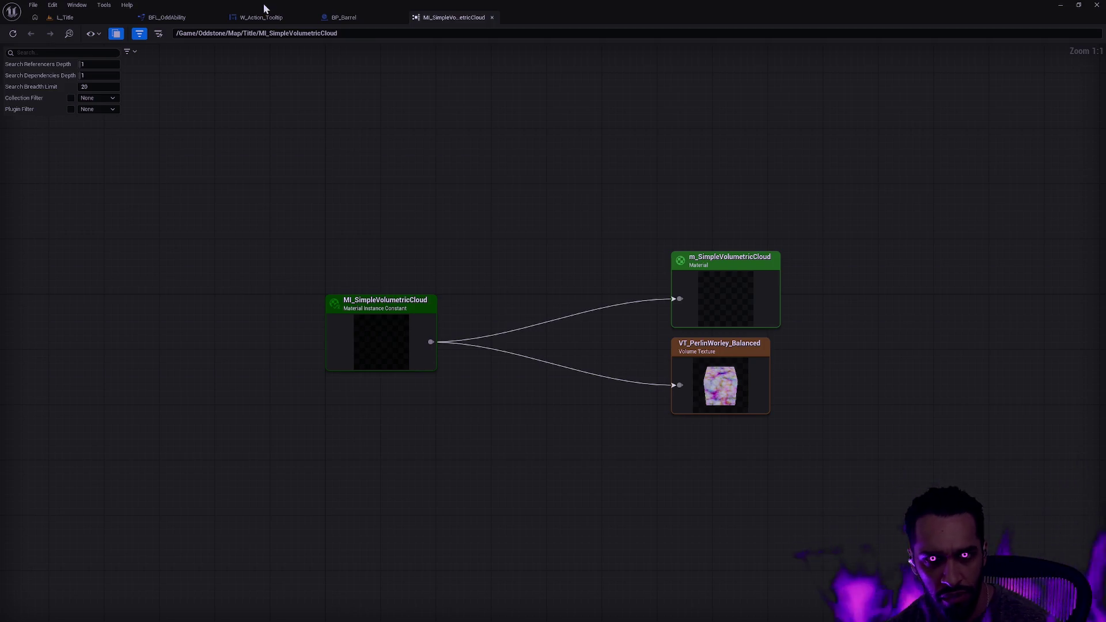
{"action": "left_click", "coordinate": [492, 17]}
{"action": "key", "text": "ctrl+space"}
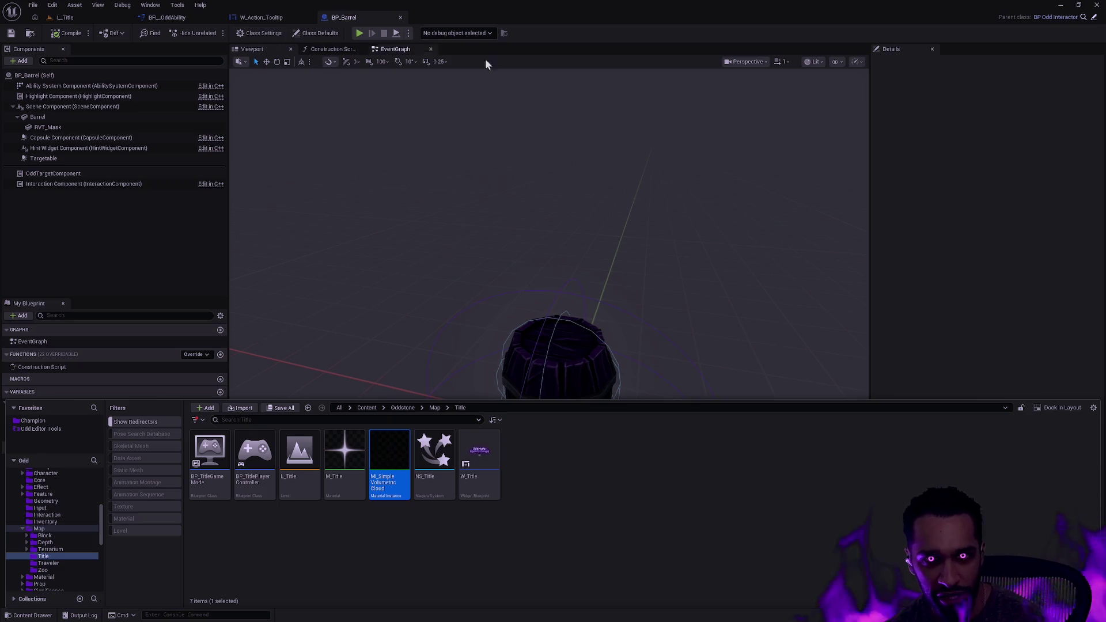
{"action": "left_click", "coordinate": [121, 17]}
{"action": "left_click", "coordinate": [236, 33]}
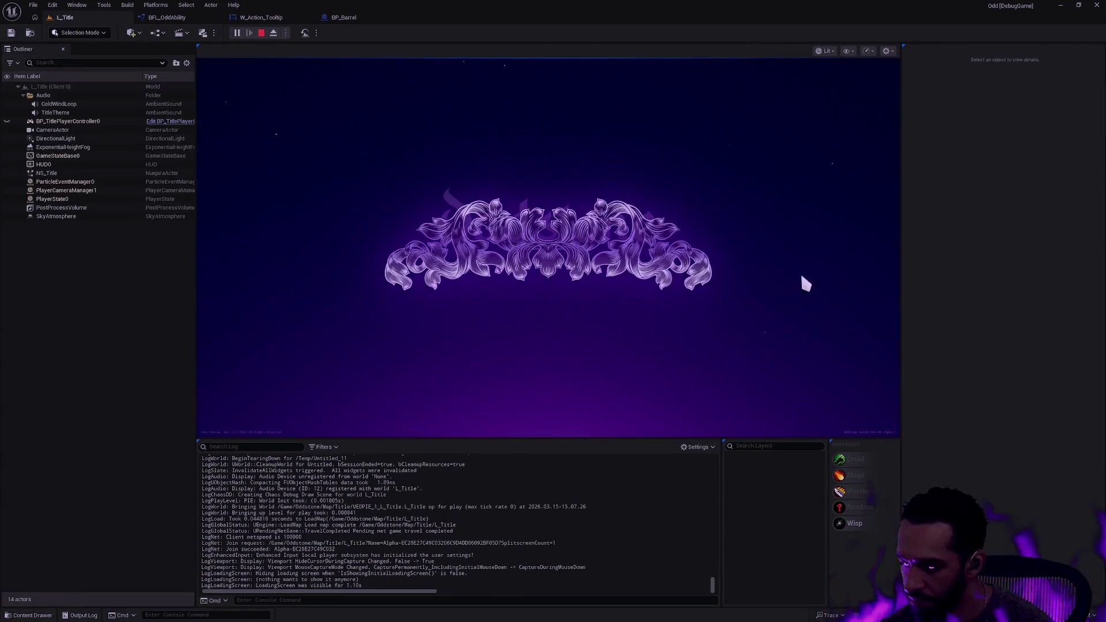
Step: Filter TitleTheme's Details for 'activate', enable Auto Activate, and playtest the title level
{"action": "key", "text": "Escape"}
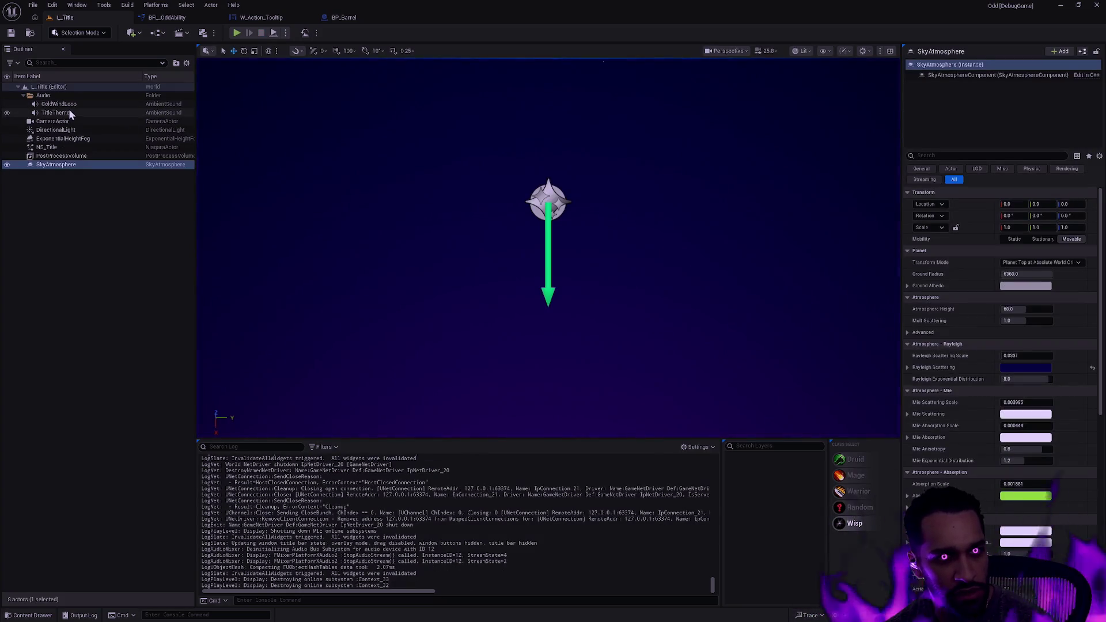
{"action": "left_click", "coordinate": [68, 111]}
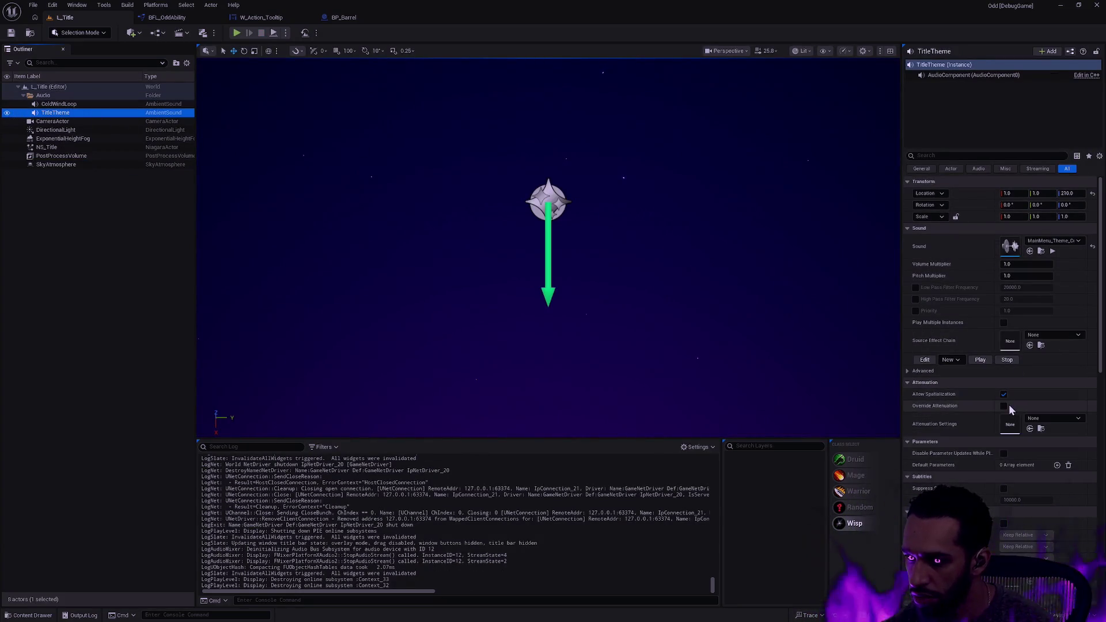
{"action": "left_click", "coordinate": [941, 155]}
{"action": "type", "text": "activate"}
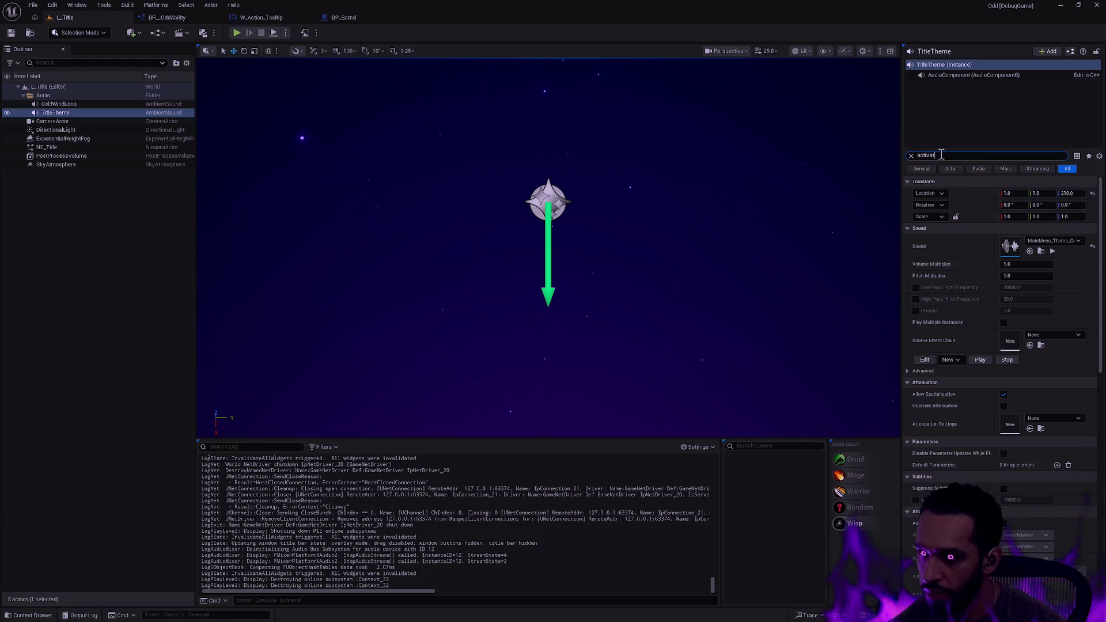
{"action": "left_click", "coordinate": [1006, 193]}
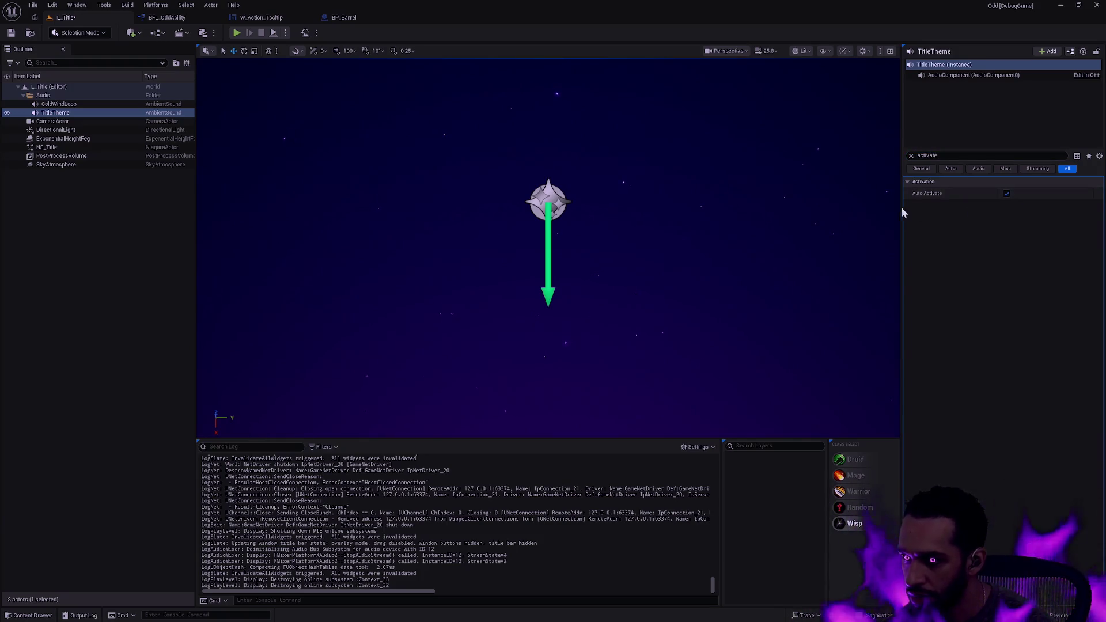
{"action": "left_click", "coordinate": [236, 32]}
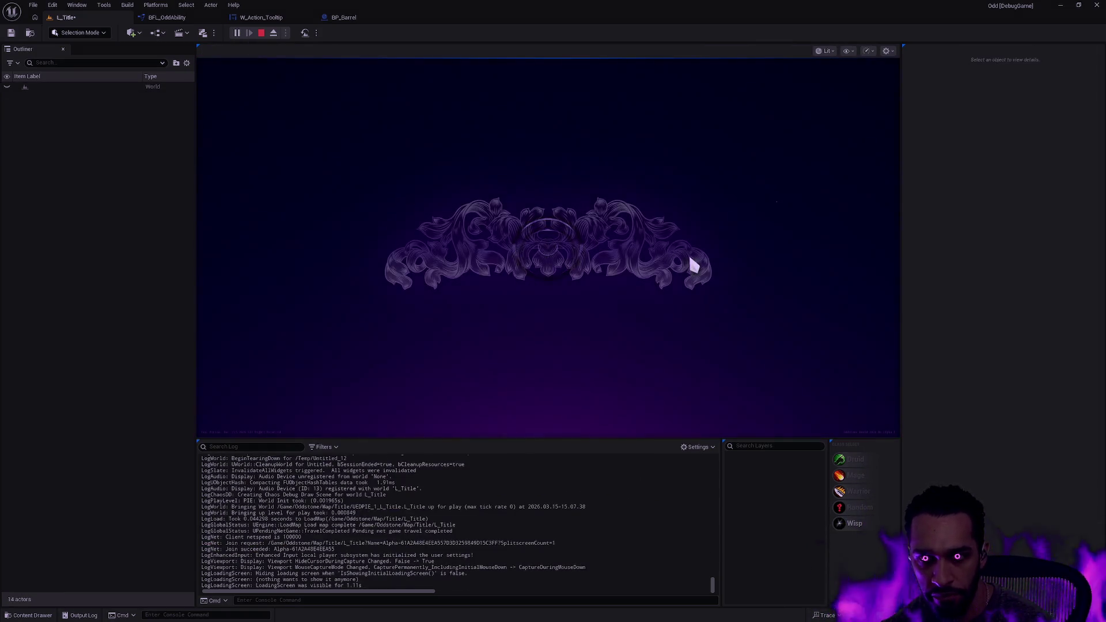
{"action": "key", "text": "Escape"}
Step: Turn TitleTheme's Auto Activate back off, check ColdWindLoop's setting, and playtest again
{"action": "left_click", "coordinate": [1007, 193]}
{"action": "left_click", "coordinate": [75, 104]}
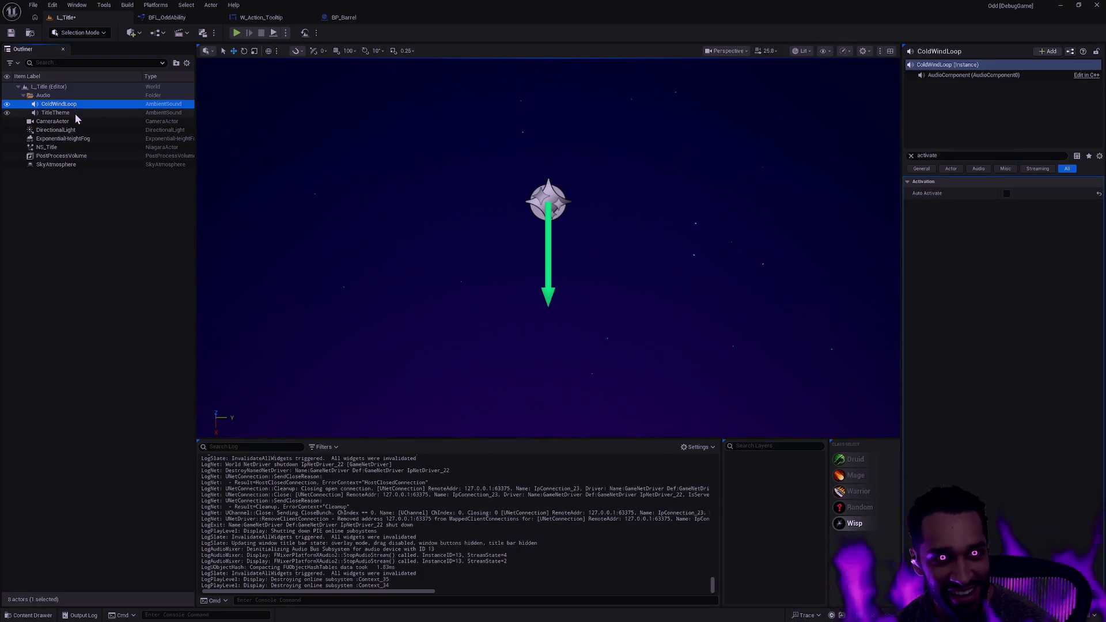
{"action": "left_click", "coordinate": [81, 106]}
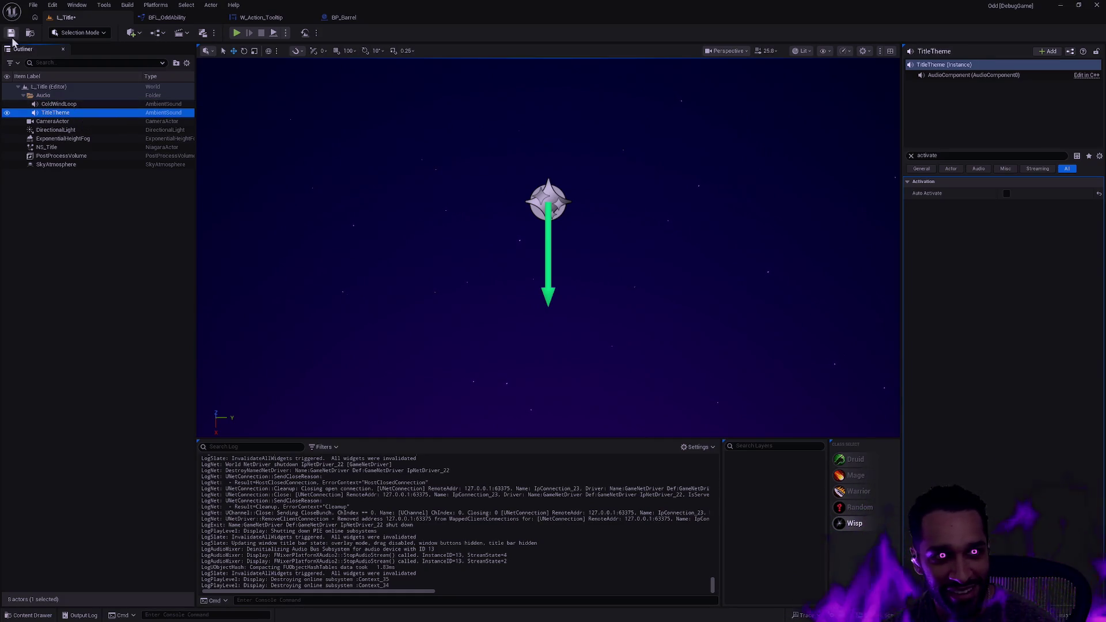
{"action": "left_click", "coordinate": [237, 33]}
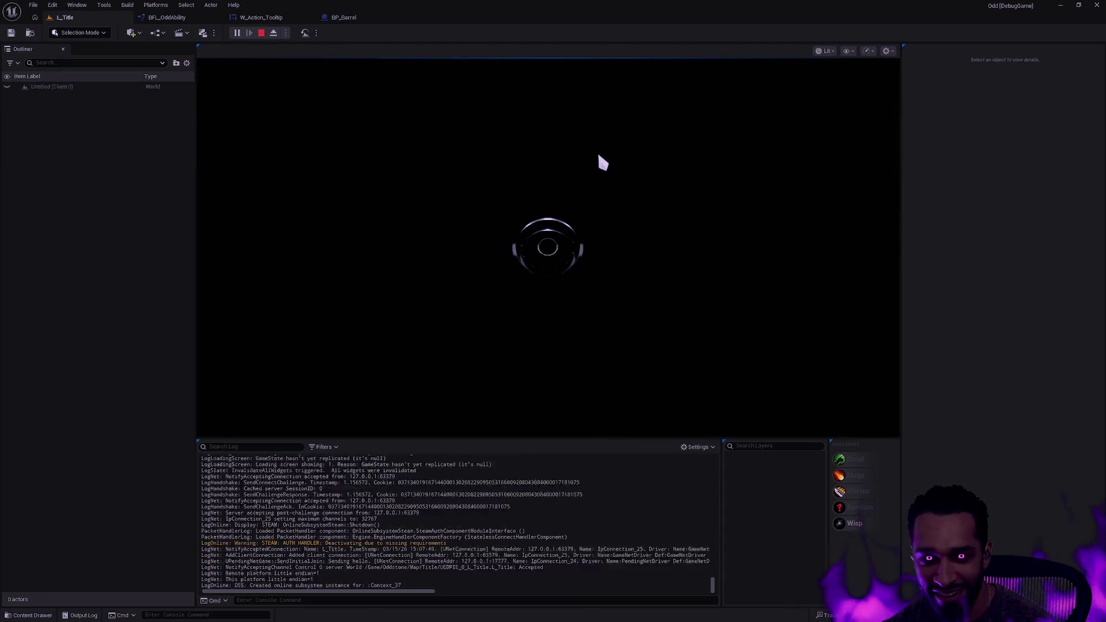
{"action": "key", "text": "Escape"}
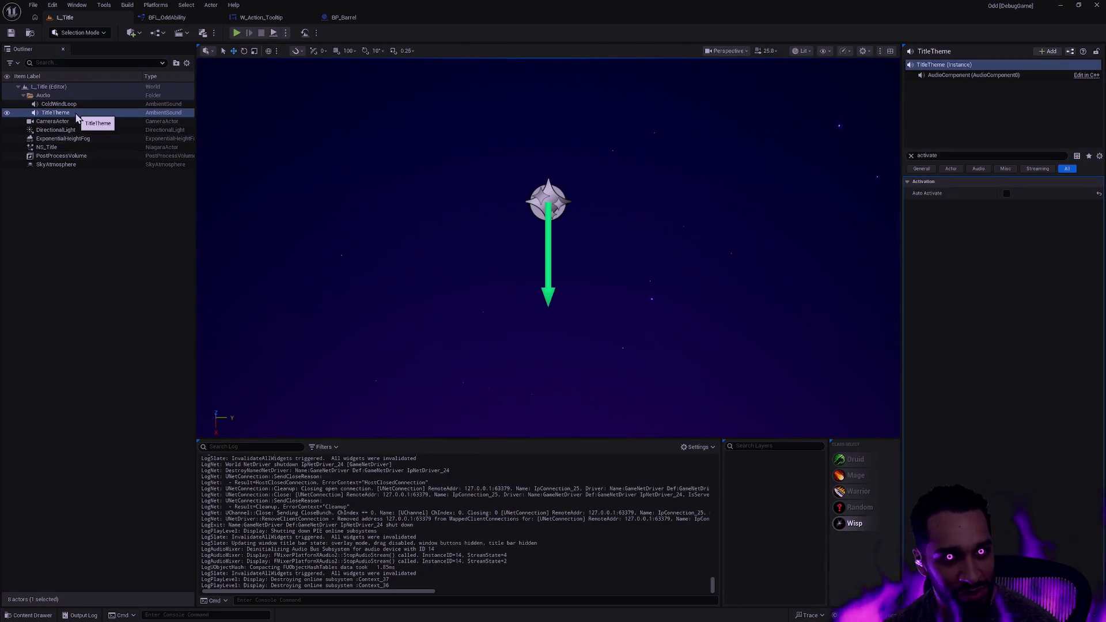
{"action": "left_click", "coordinate": [149, 34]}
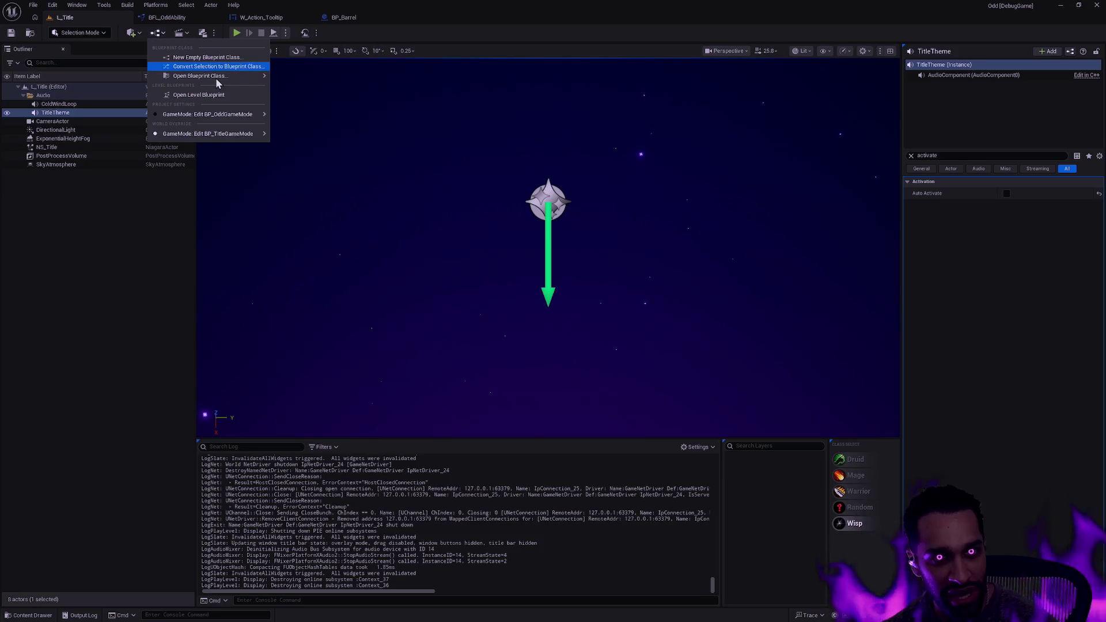
Step: Review the L_Title Level Blueprint's BeginPlay input-mode and audio activation nodes
{"action": "left_click", "coordinate": [172, 94]}
{"action": "scroll", "coordinate": [520, 353], "scroll_direction": "up", "scroll_amount": 3}
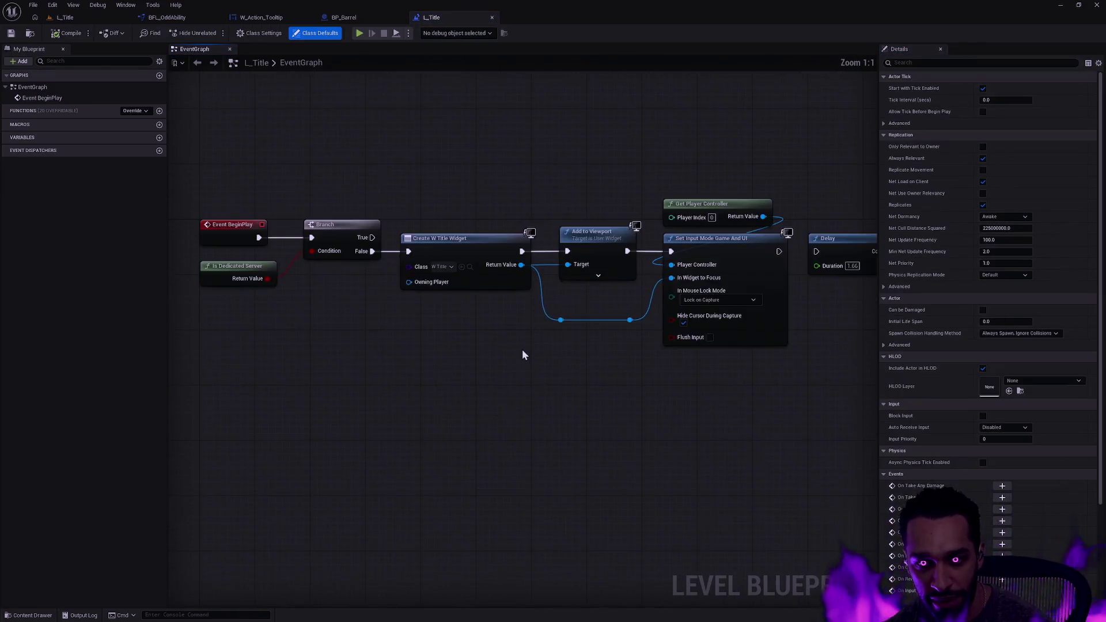
{"action": "left_click_drag", "start_coordinate": [741, 407], "coordinate": [400, 408]}
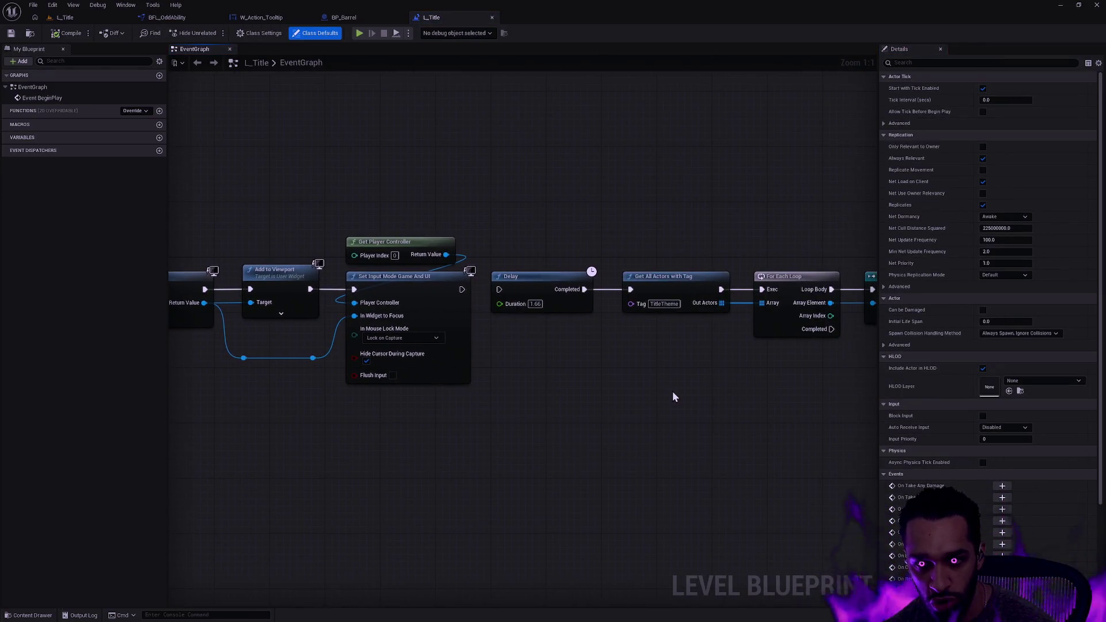
{"action": "mouse_move", "coordinate": [674, 397]}
{"action": "left_mouse_down"}
{"action": "mouse_move", "coordinate": [214, 380]}
{"action": "mouse_move", "coordinate": [679, 402]}
{"action": "left_mouse_up"}
{"action": "mouse_move", "coordinate": [461, 412]}
{"action": "left_mouse_down"}
{"action": "mouse_move", "coordinate": [655, 419]}
{"action": "mouse_move", "coordinate": [738, 438]}
{"action": "mouse_move", "coordinate": [803, 428]}
{"action": "left_mouse_up"}
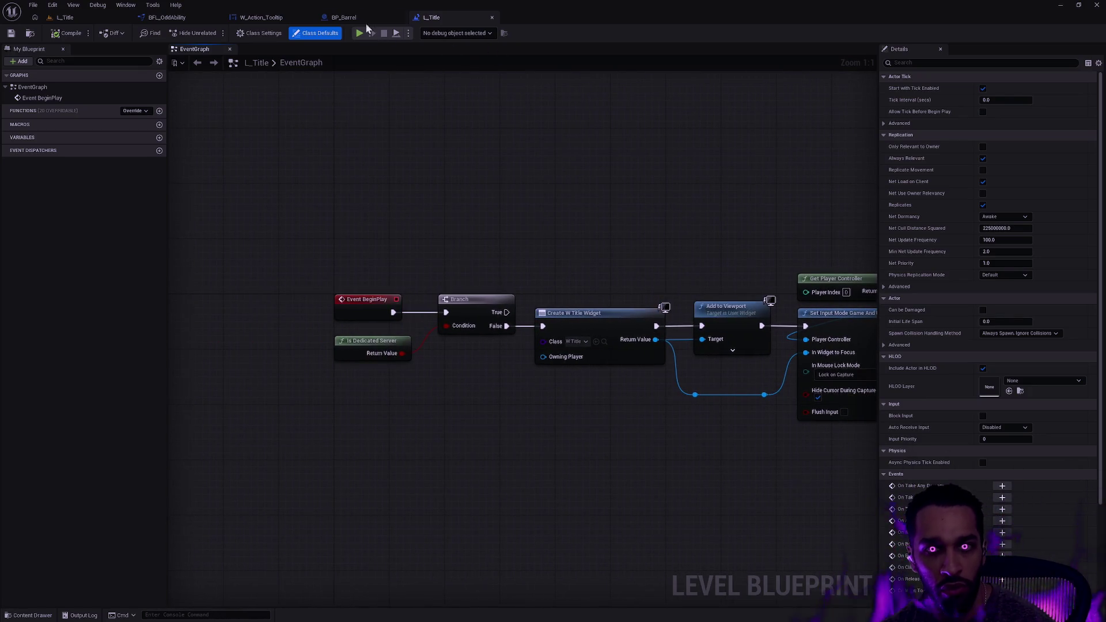
Step: Open W_Title, inspect its button click handlers in the Graph, and return to Designer
{"action": "left_click", "coordinate": [65, 17]}
{"action": "key", "text": "ctrl+space"}
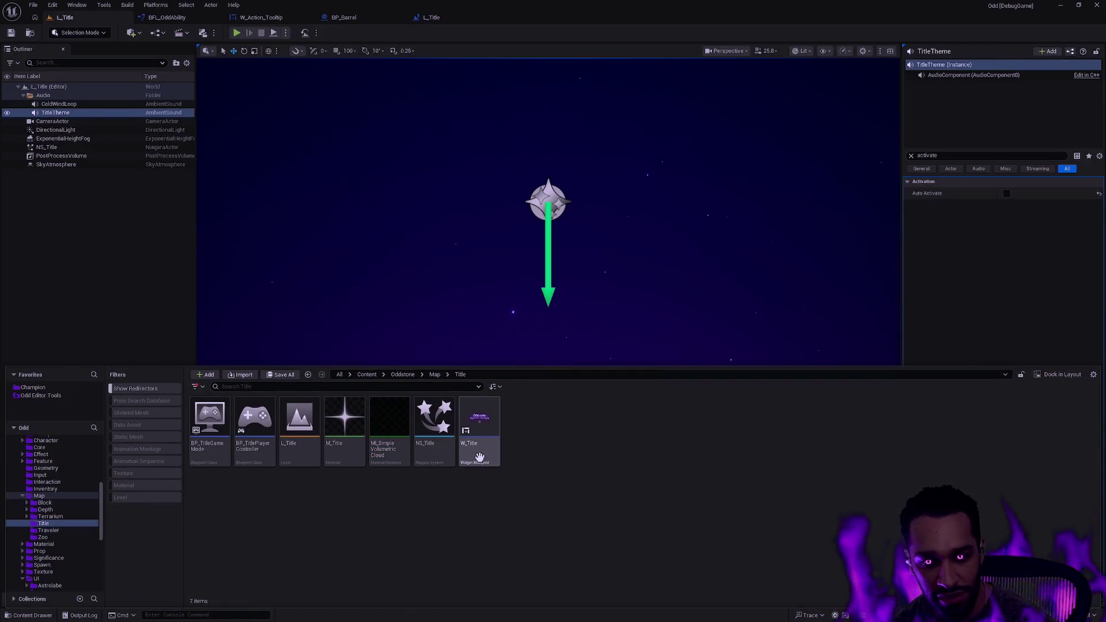
{"action": "double_click", "coordinate": [480, 457]}
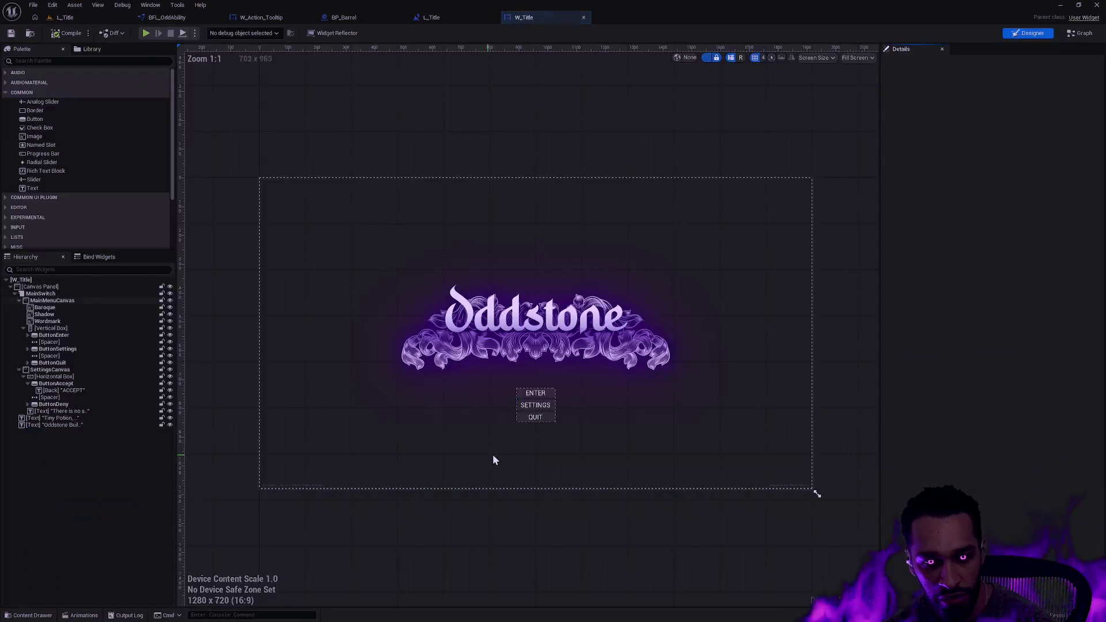
{"action": "left_click", "coordinate": [1076, 34]}
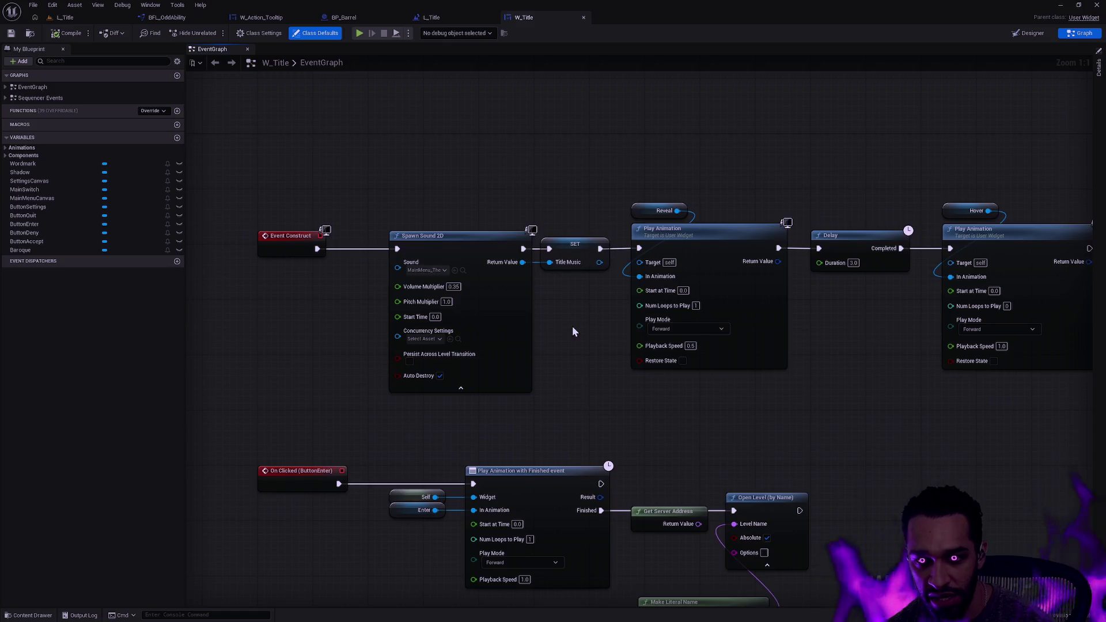
{"action": "scroll", "coordinate": [573, 326], "scroll_direction": "down", "scroll_amount": 3}
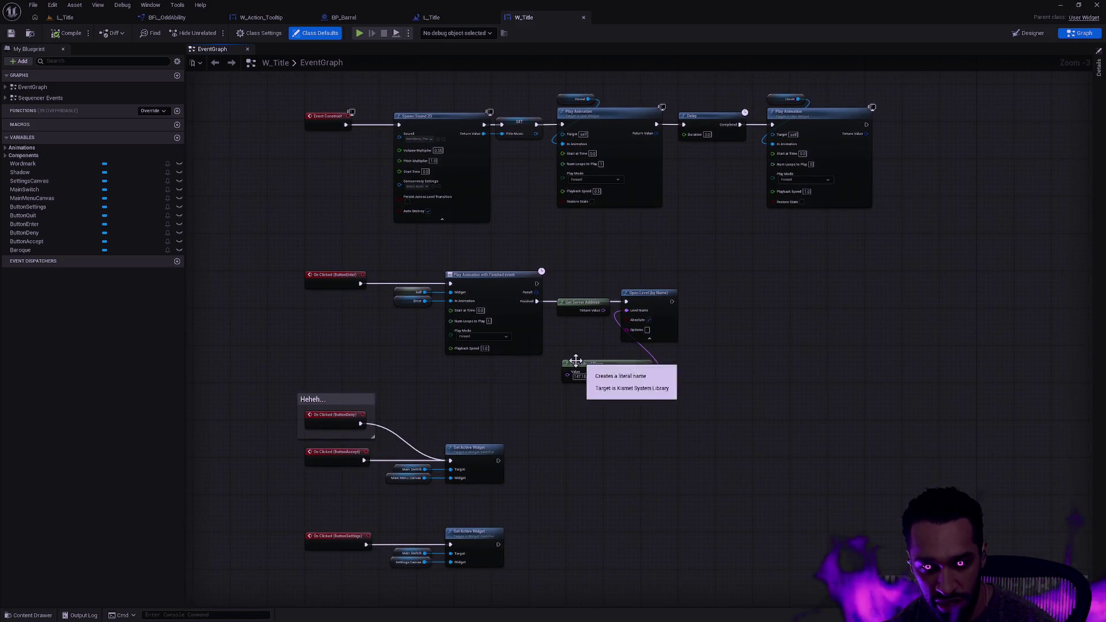
{"action": "left_click_drag", "start_coordinate": [661, 249], "coordinate": [637, 281]}
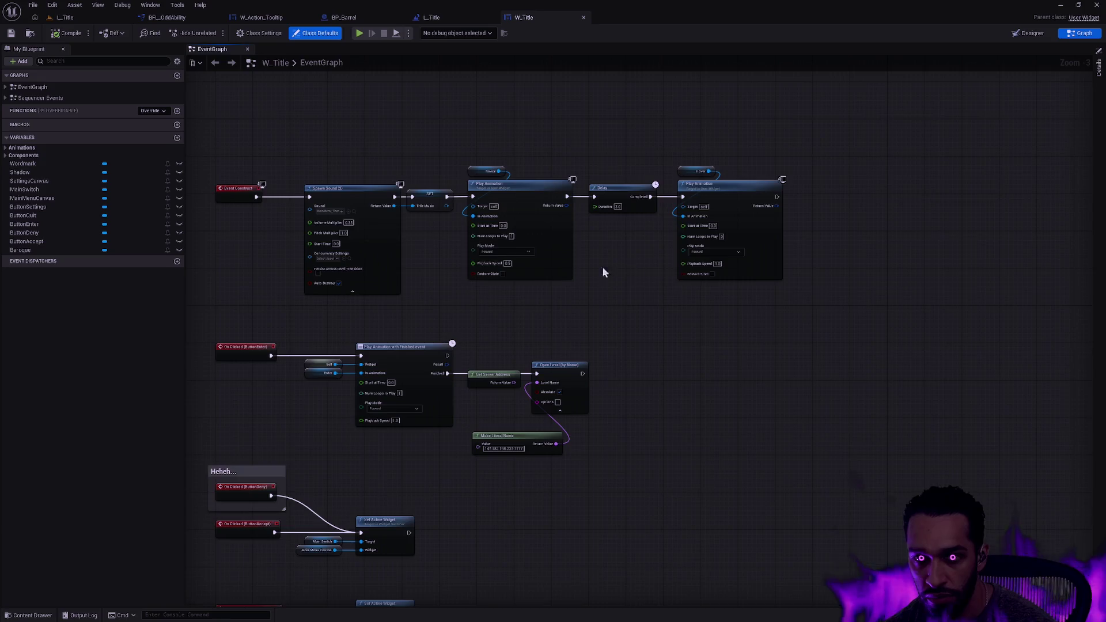
{"action": "scroll", "coordinate": [428, 226], "scroll_direction": "up", "scroll_amount": 3}
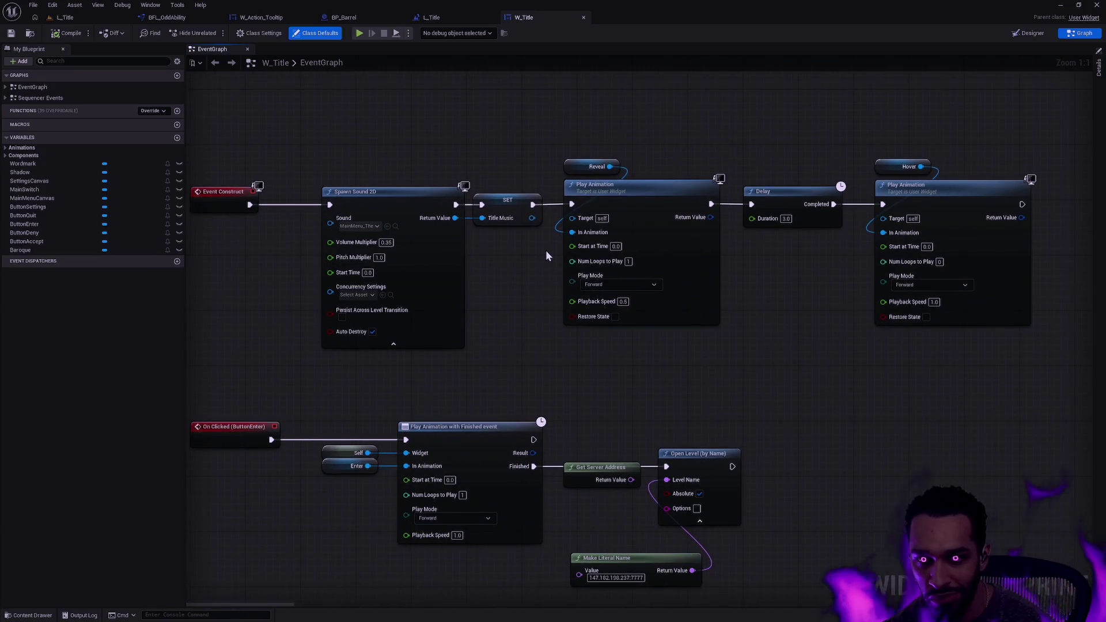
{"action": "scroll", "coordinate": [521, 238], "scroll_direction": "down", "scroll_amount": 3}
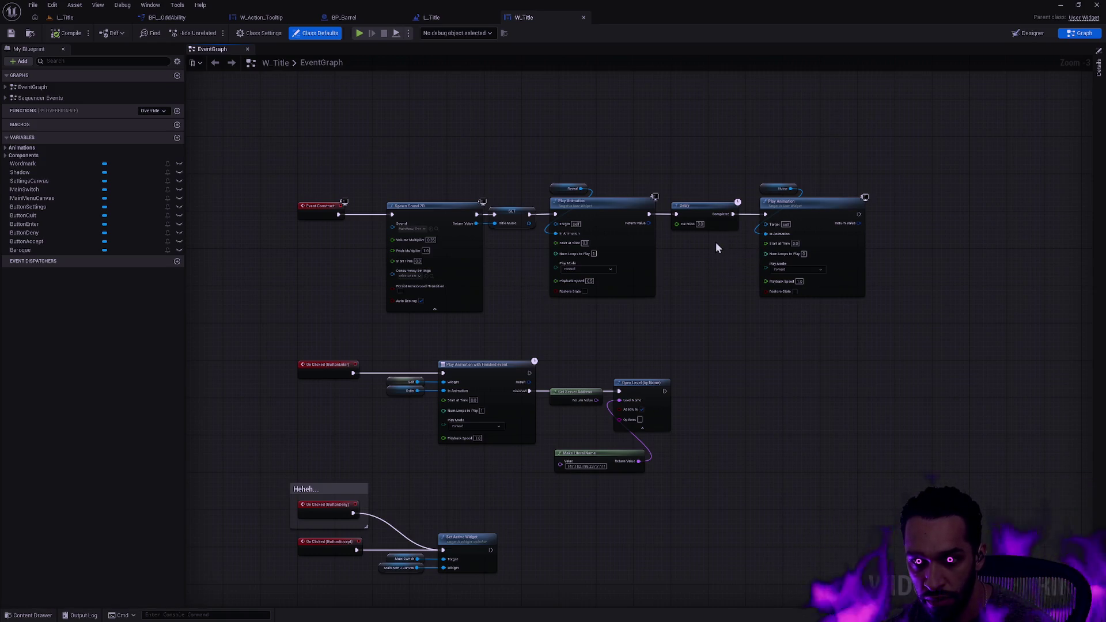
{"action": "left_click", "coordinate": [1030, 33]}
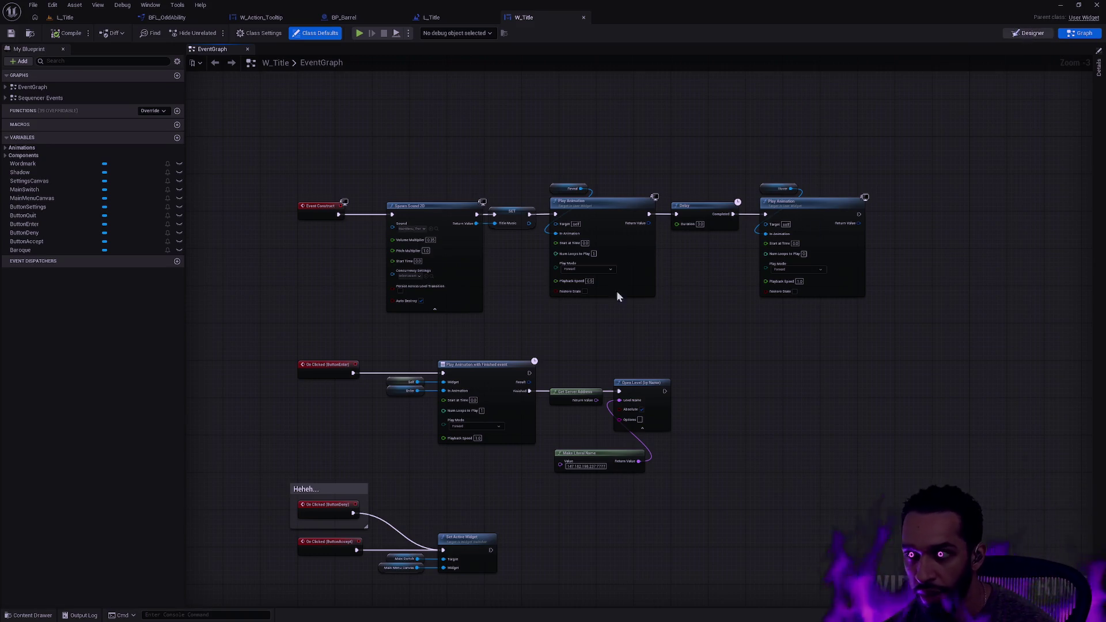
{"action": "key", "text": "ctrl+space"}
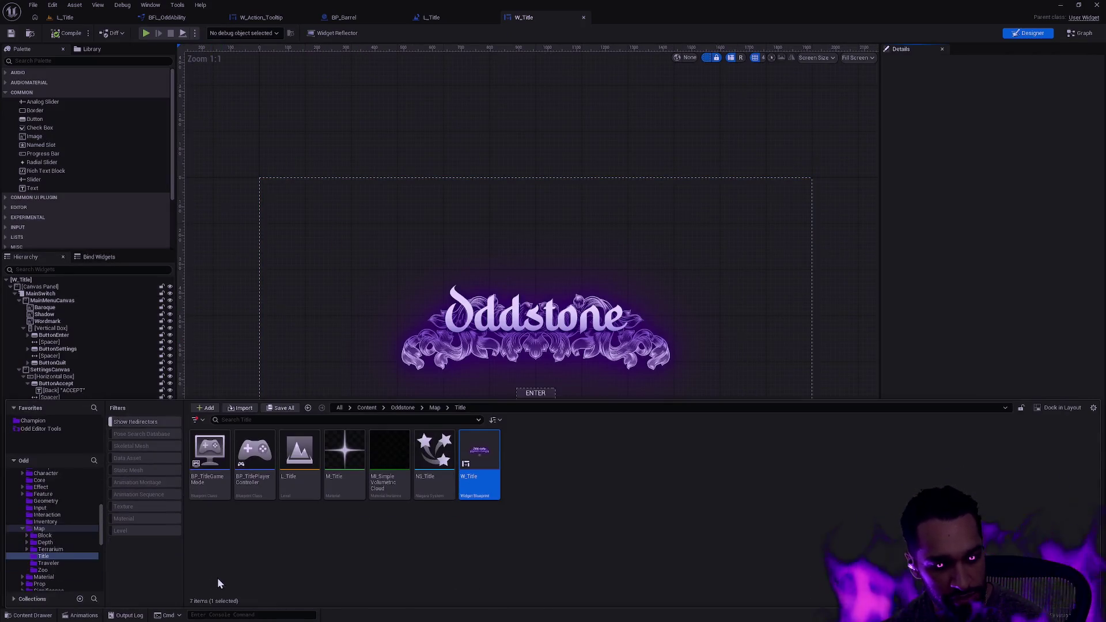
{"action": "key", "text": "ctrl+space"}
{"action": "left_click", "coordinate": [83, 615]}
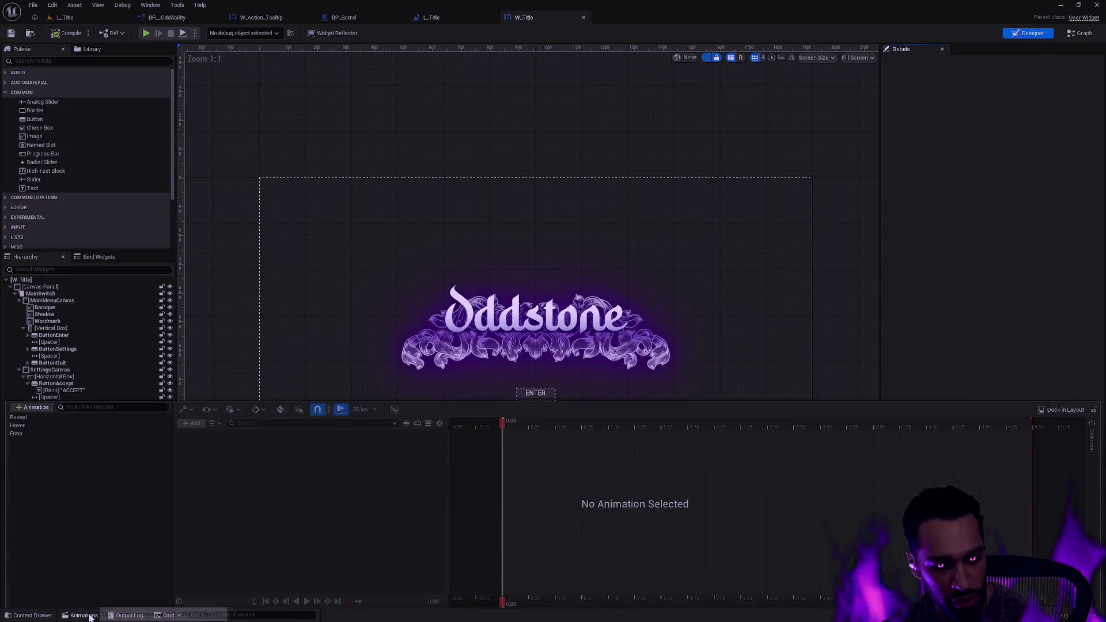
{"action": "left_click", "coordinate": [40, 425]}
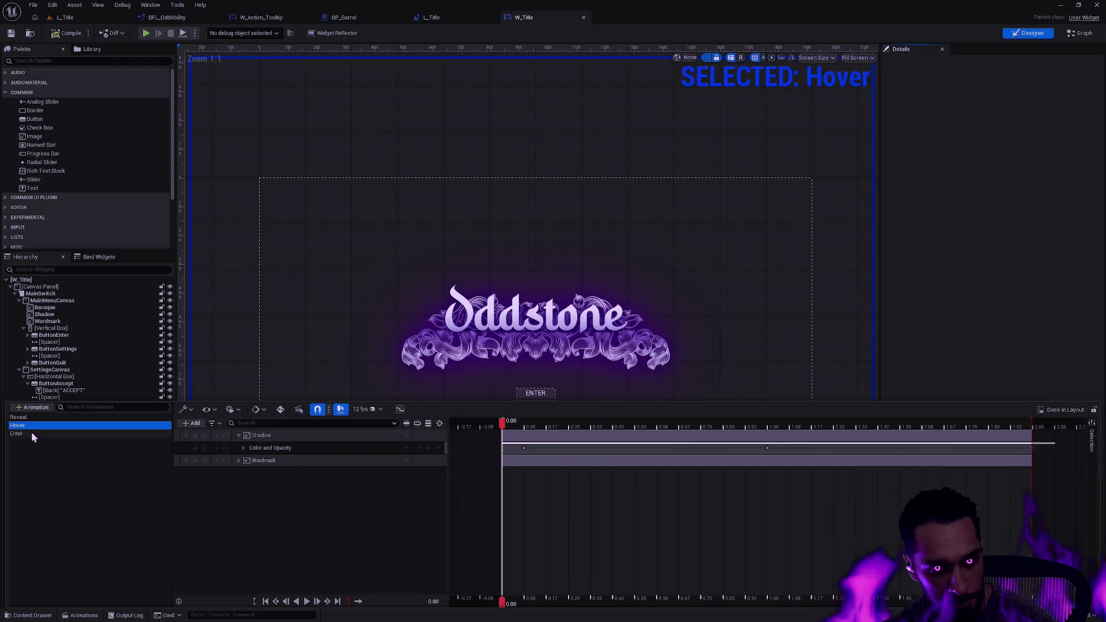
{"action": "left_click", "coordinate": [31, 432]}
{"action": "left_click", "coordinate": [40, 417]}
{"action": "left_click", "coordinate": [37, 432]}
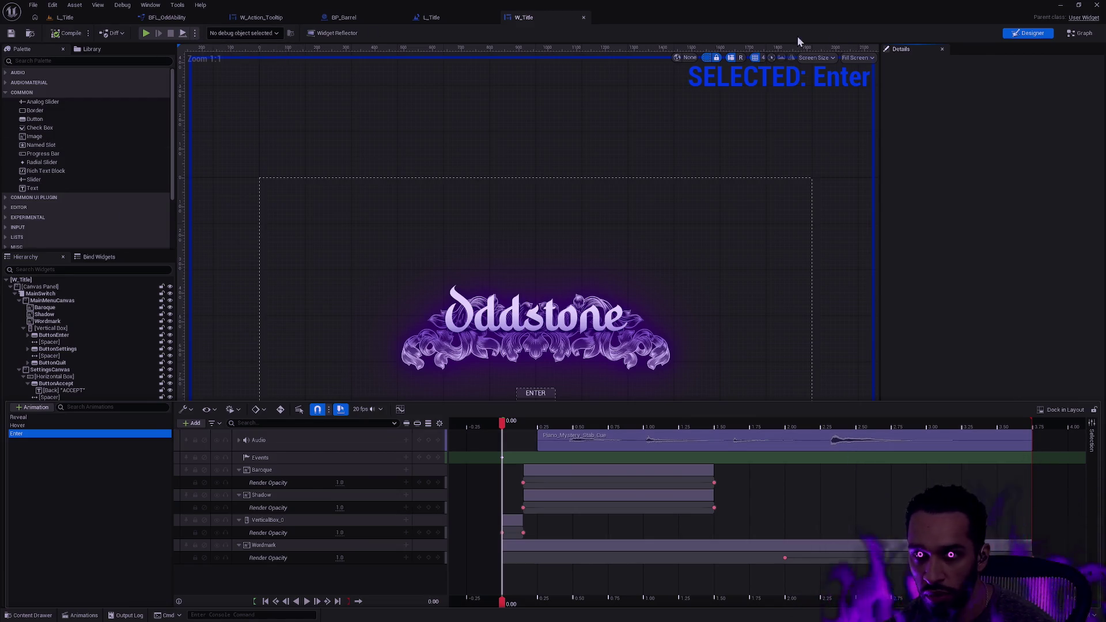
{"action": "left_click", "coordinate": [534, 120]}
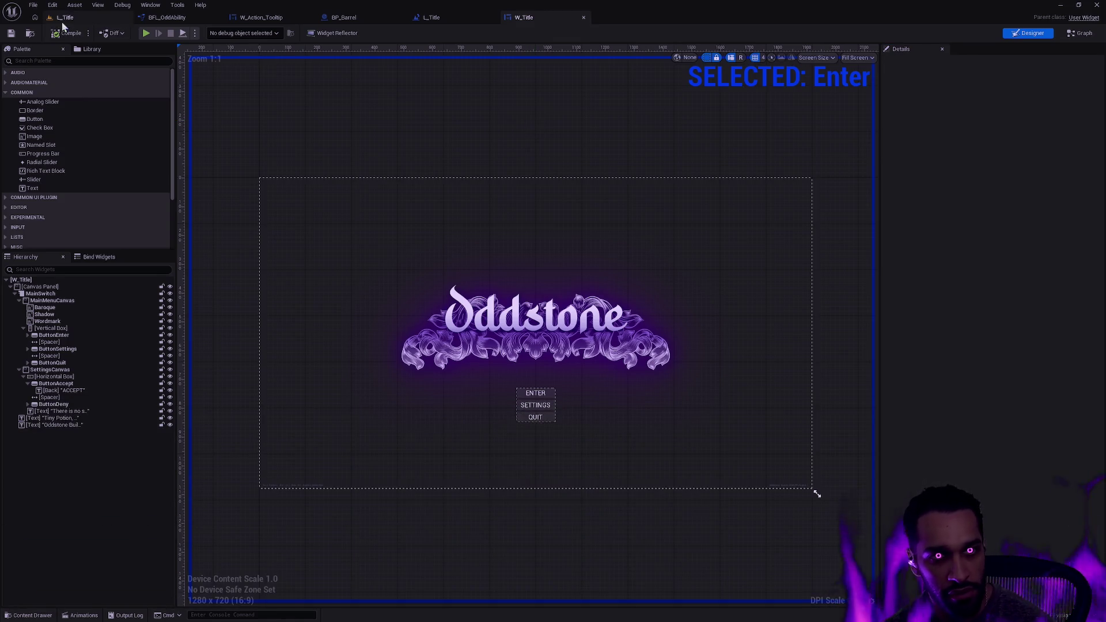
Step: Delete the TitleTheme ambient sound from L_Title's Outliner and save the level
{"action": "left_click", "coordinate": [64, 19]}
{"action": "left_click", "coordinate": [59, 105]}
{"action": "left_click", "coordinate": [74, 113]}
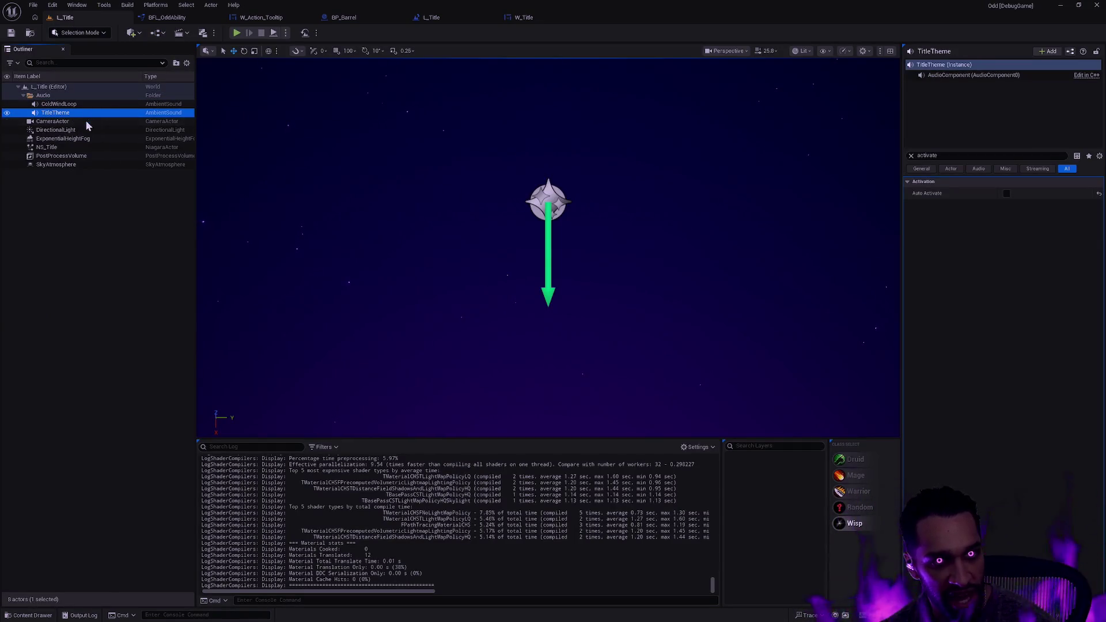
{"action": "key", "text": "Delete"}
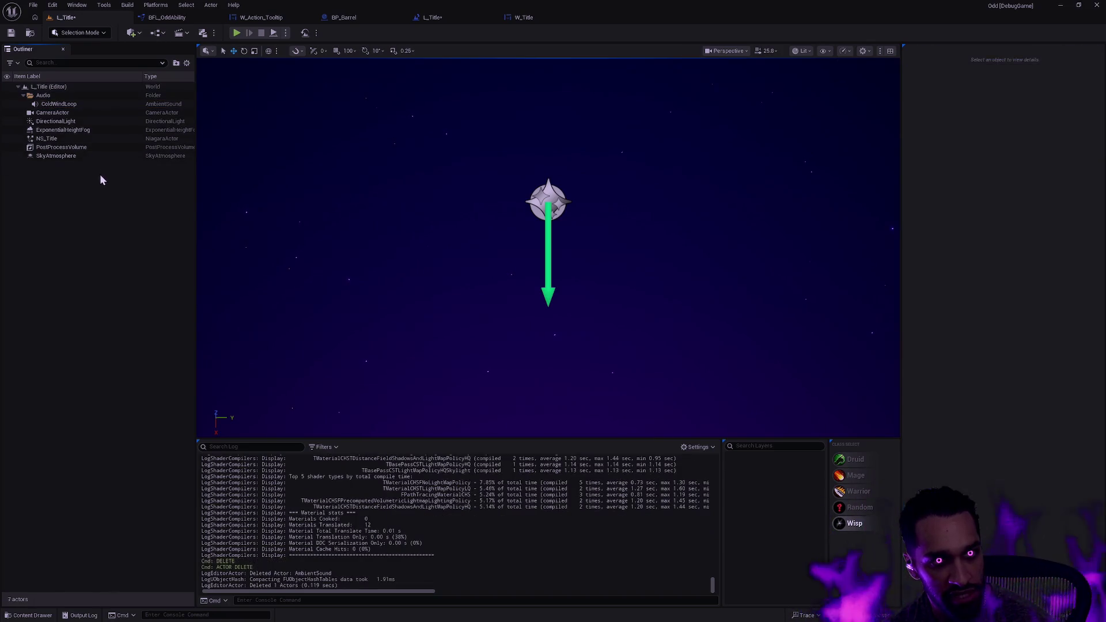
{"action": "left_click", "coordinate": [10, 33]}
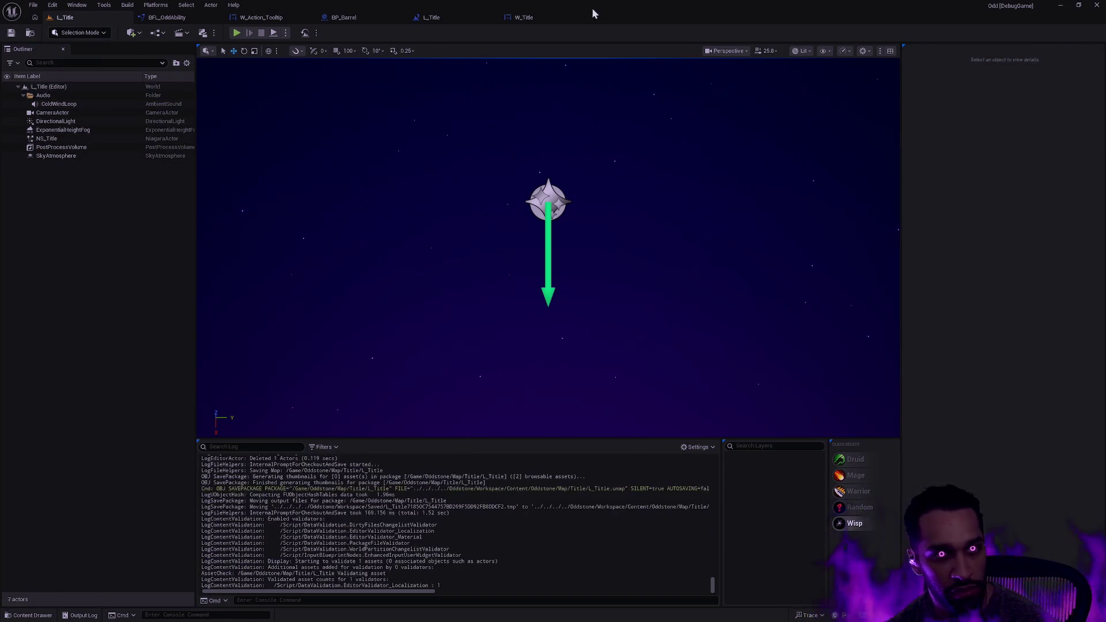
{"action": "left_click", "coordinate": [545, 19]}
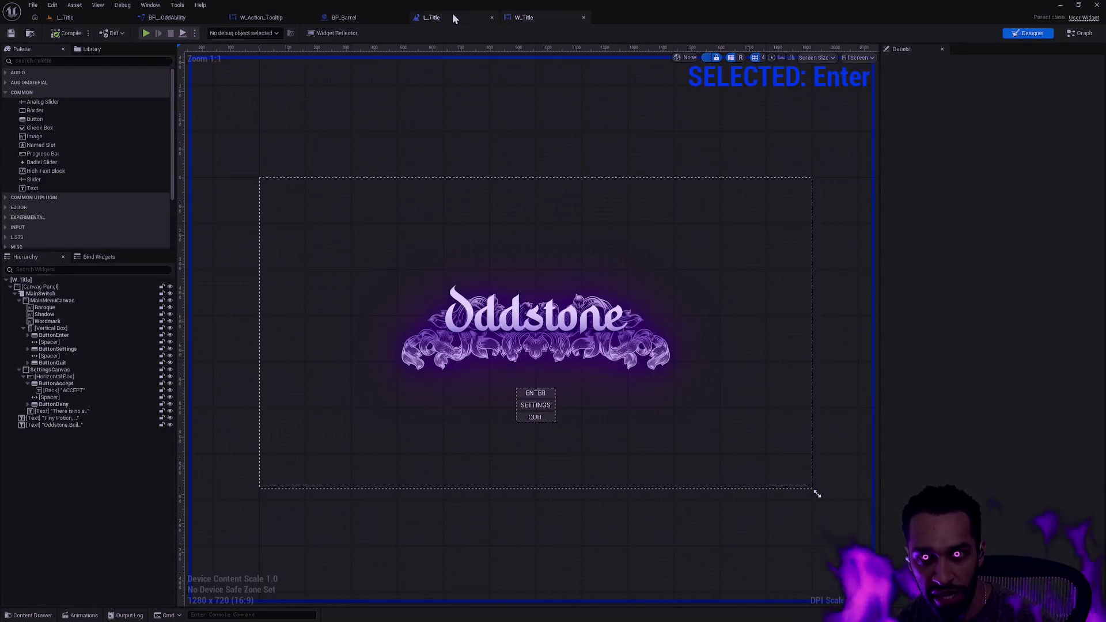
Step: In W_Title's Graph, start editing the title music Spawn Sound 2D Volume Multiplier (0.35)
{"action": "left_click", "coordinate": [452, 14]}
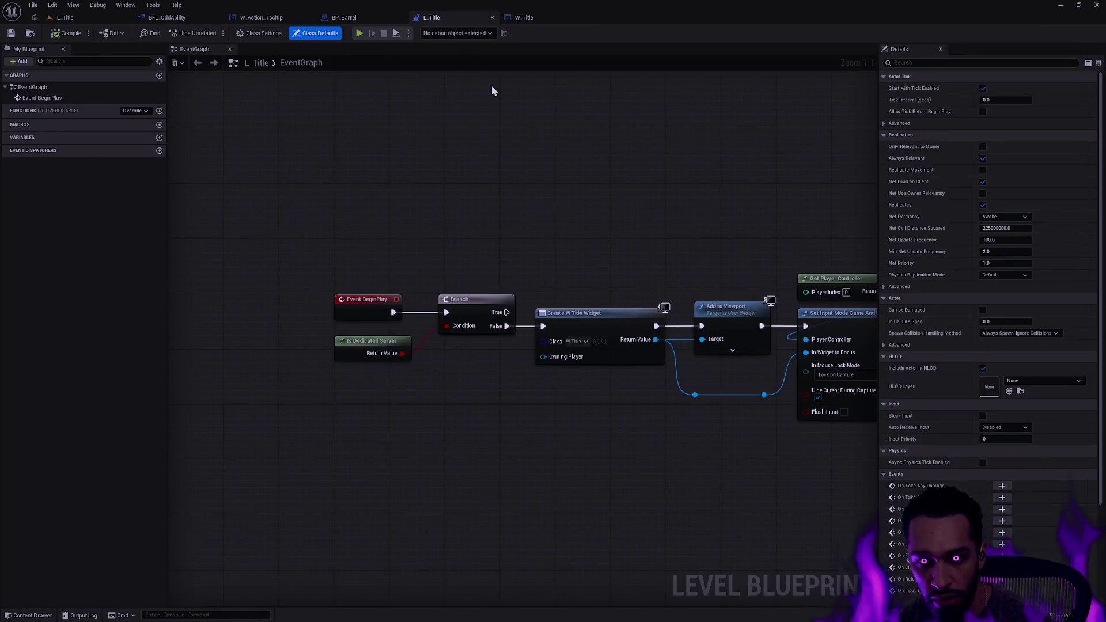
{"action": "left_click", "coordinate": [537, 18]}
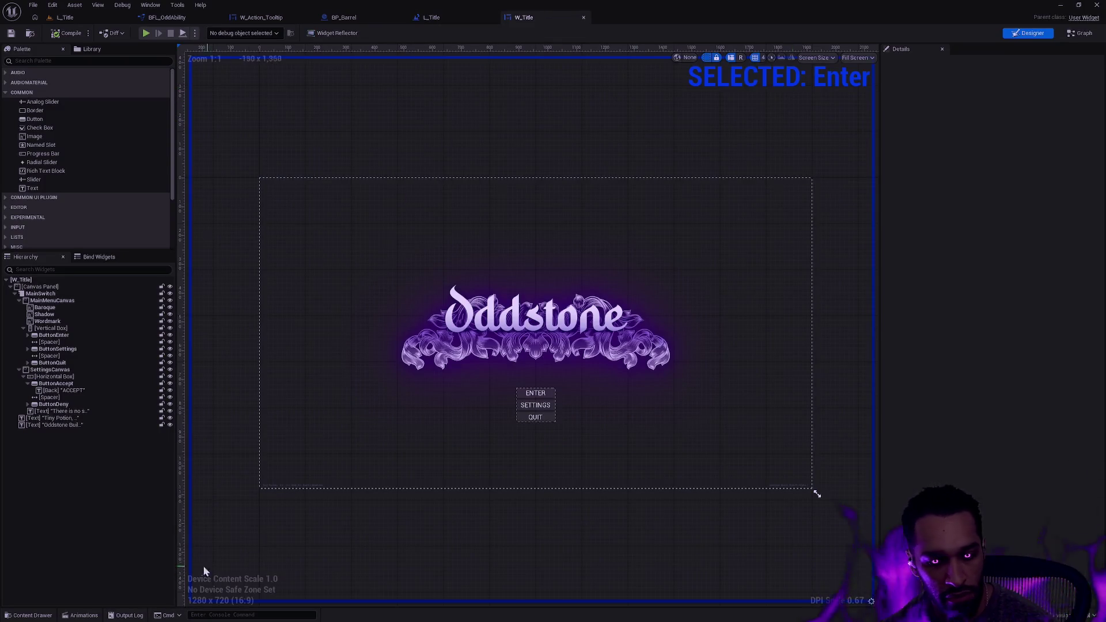
{"action": "left_click", "coordinate": [84, 615]}
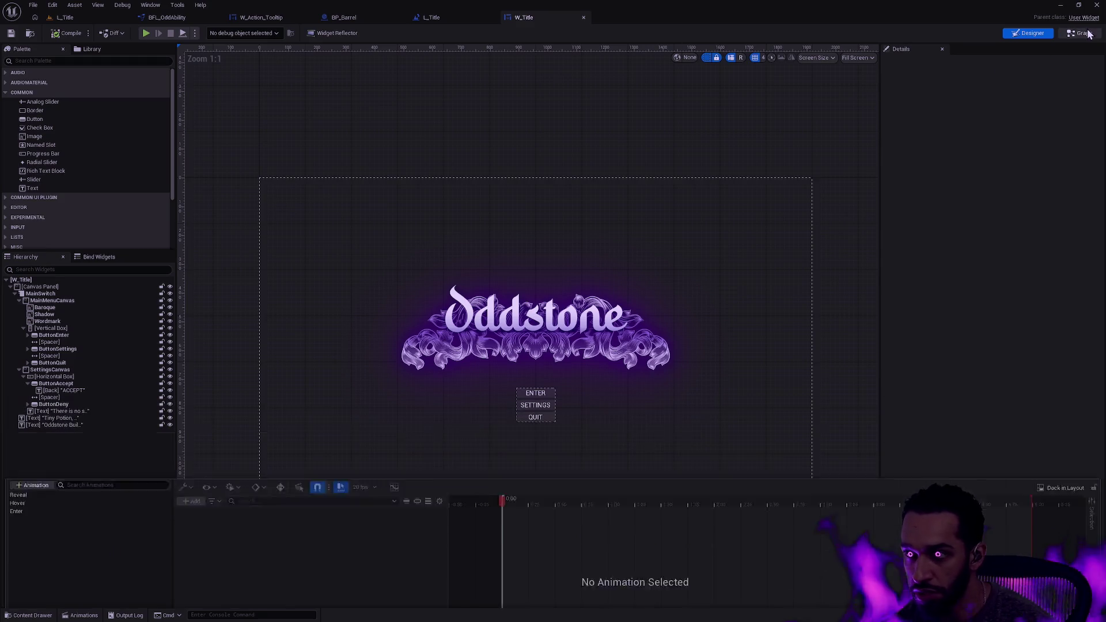
{"action": "left_click", "coordinate": [1081, 33]}
{"action": "mouse_move", "coordinate": [507, 212]}
{"action": "left_mouse_down"}
{"action": "mouse_move", "coordinate": [502, 268]}
{"action": "mouse_move", "coordinate": [552, 290]}
{"action": "left_mouse_up"}
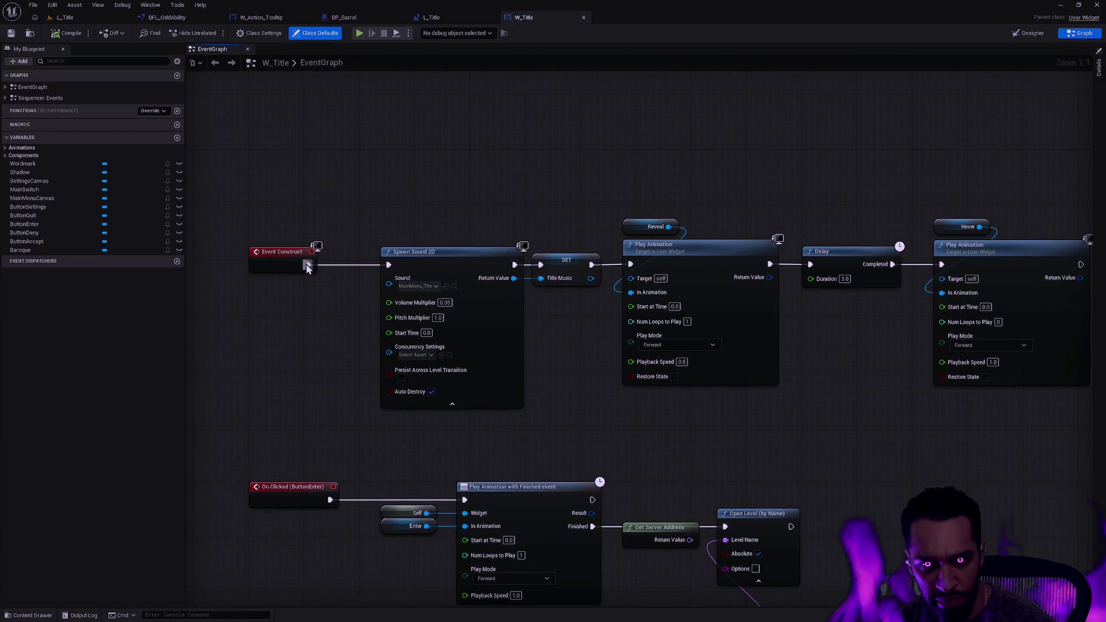
{"action": "left_click", "coordinate": [444, 302]}
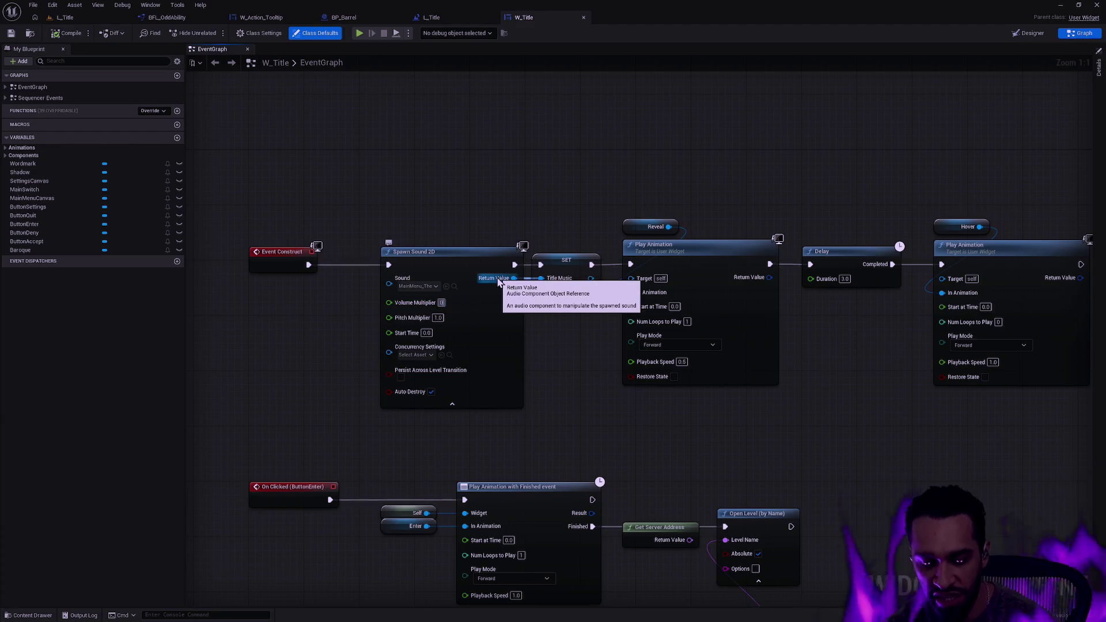
{"action": "left_click", "coordinate": [77, 19]}
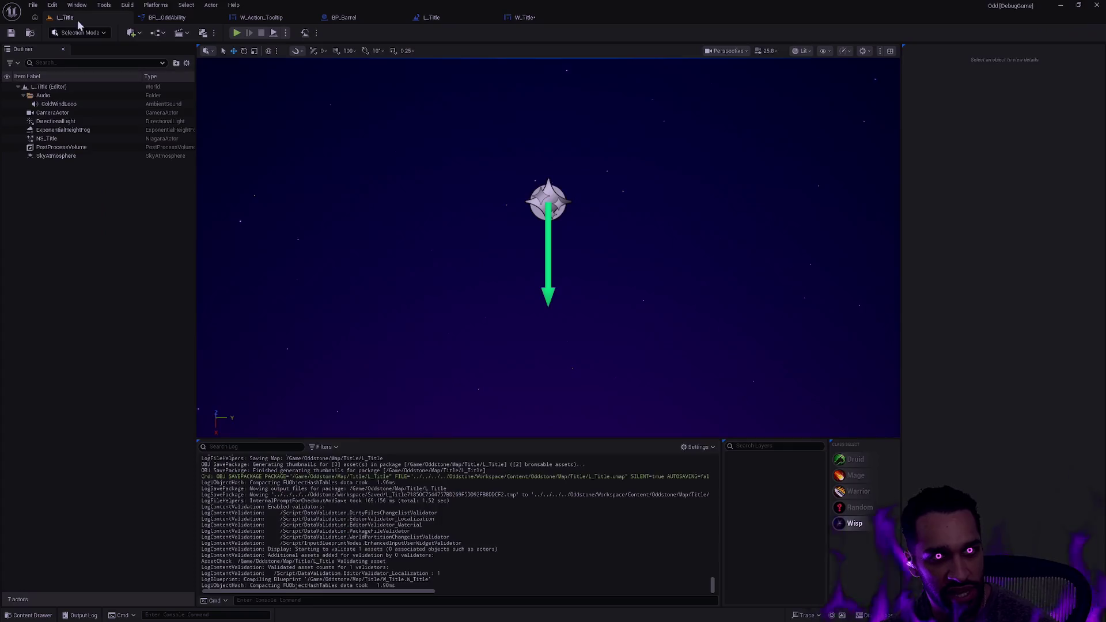
Step: Play L_Title in the editor to check the Oddstone title screen, then stop
{"action": "left_click", "coordinate": [236, 33]}
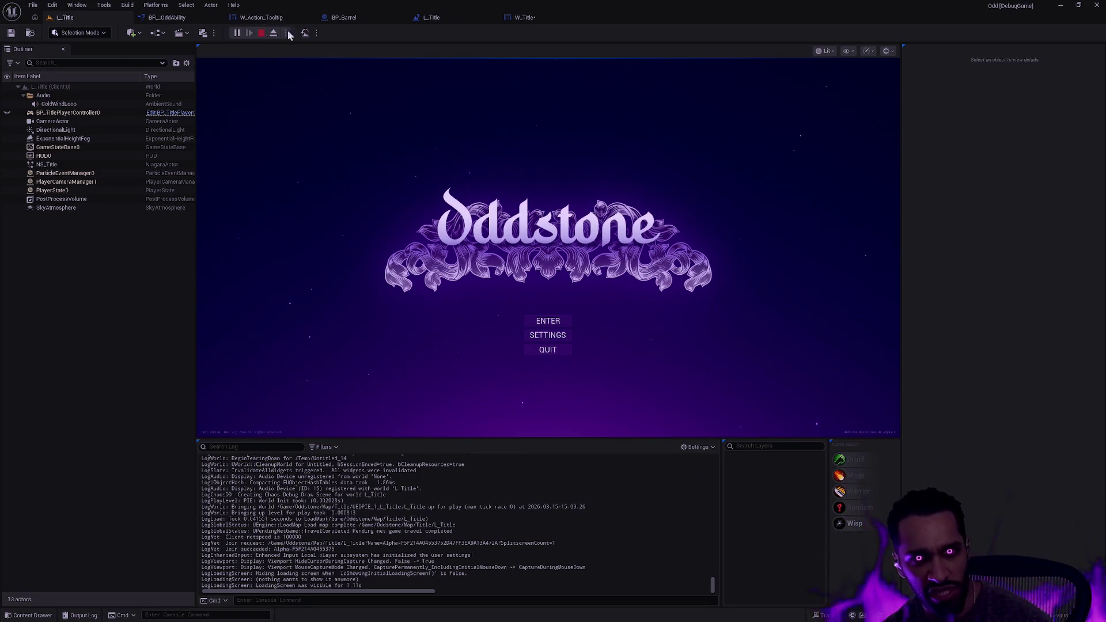
{"action": "key", "text": "Escape"}
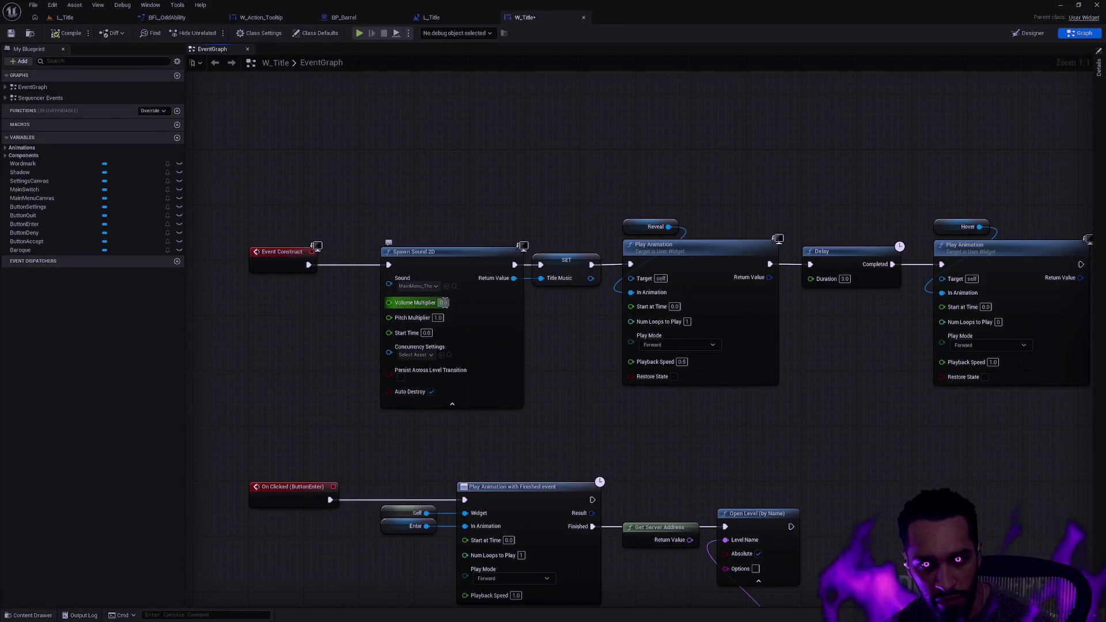
Step: Set title music volume to 0.5, close W_Title, delete MI_SimpleVolumetricCloud, and check git status
{"action": "key", "text": "Return"}
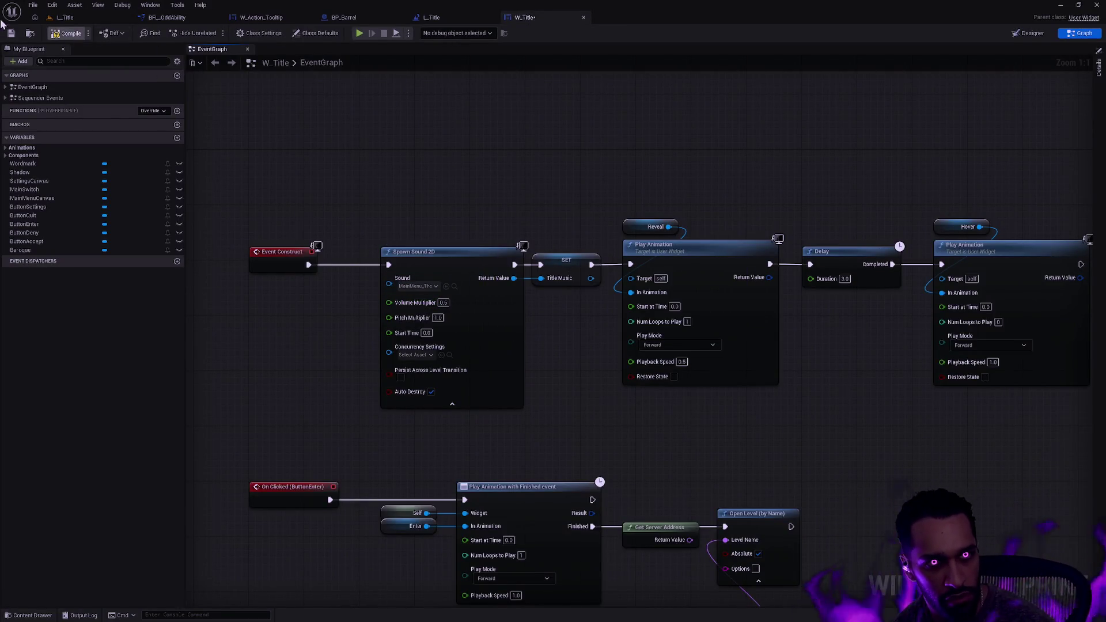
{"action": "left_click", "coordinate": [584, 17]}
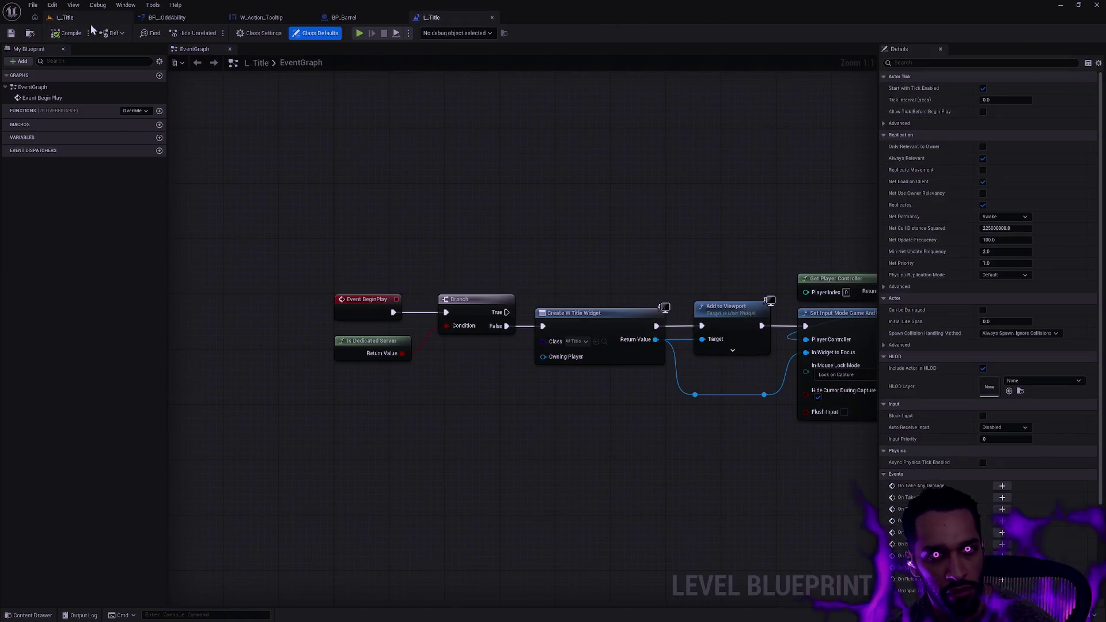
{"action": "key", "text": "ctrl+space"}
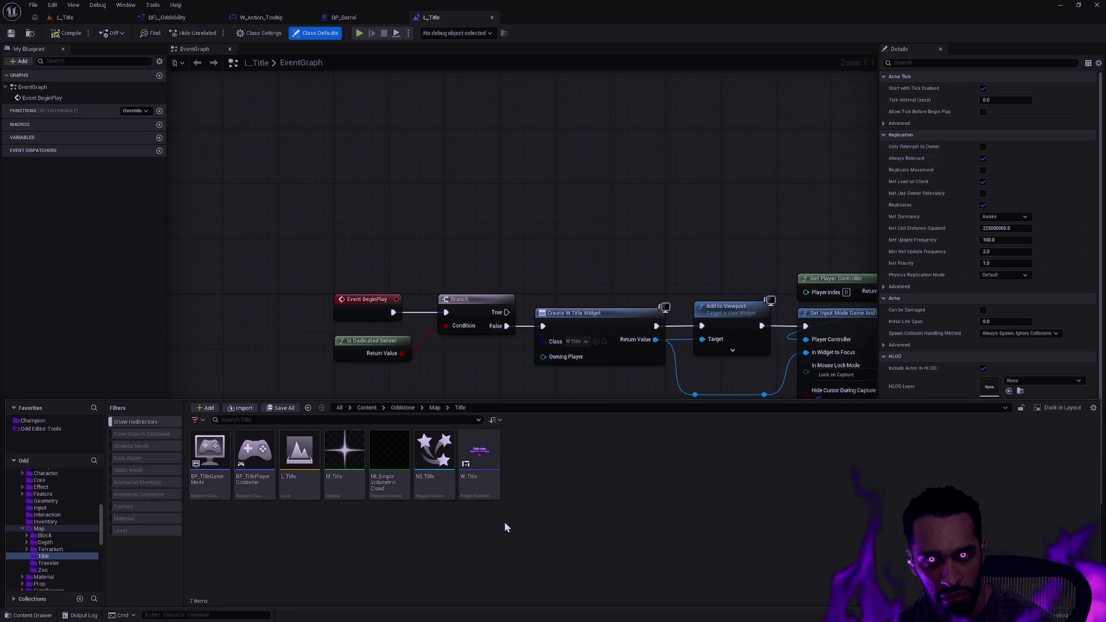
{"action": "left_click", "coordinate": [390, 455]}
{"action": "key", "text": "Delete"}
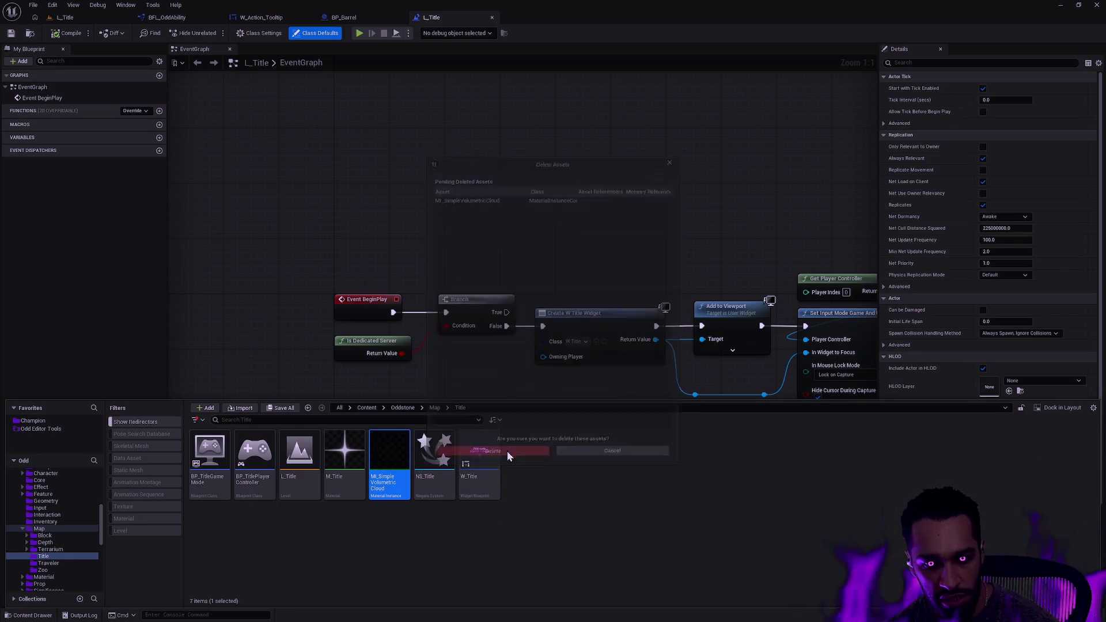
{"action": "left_click", "coordinate": [505, 452]}
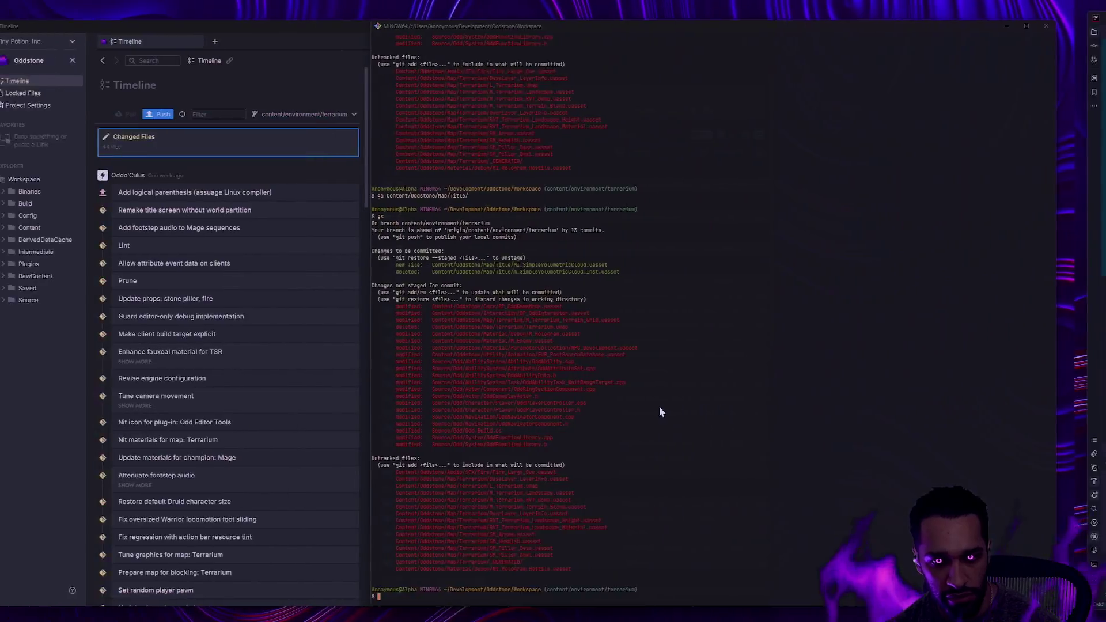
{"action": "type", "text": "gs"}
{"action": "key", "text": "Return"}
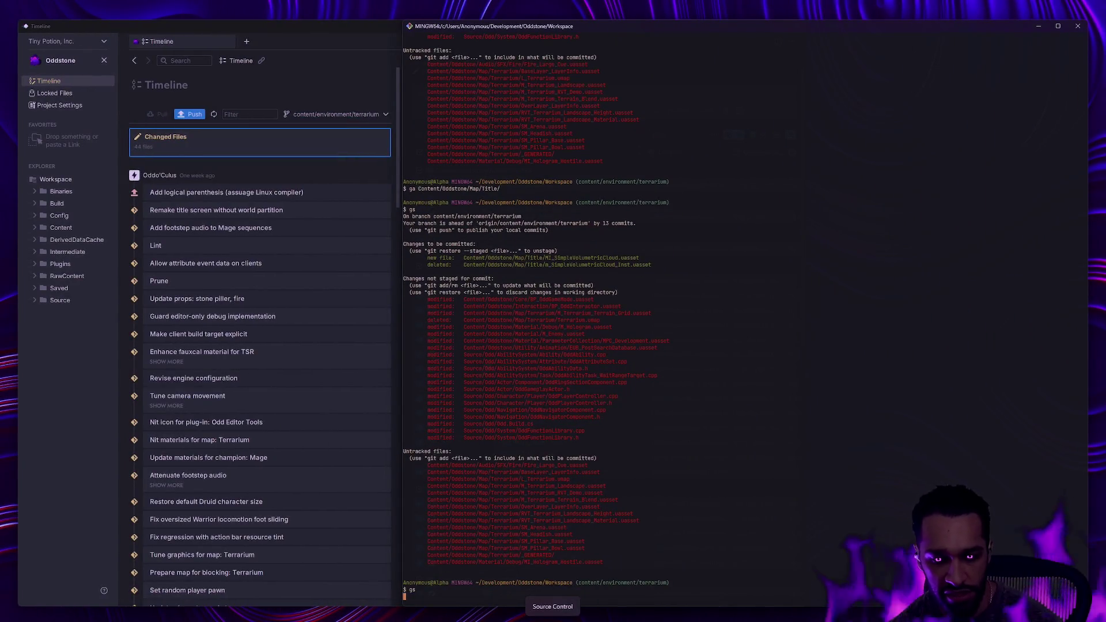
Step: Stage the Content/Oddstone/Map/Title/ folder with gsa and review the status
{"action": "type", "text": "gsa Content/Oddstone/Map/Title/"}
{"action": "key", "text": "Return"}
{"action": "type", "text": "gs"}
{"action": "key", "text": "Return"}
{"action": "type", "text": "gc -m '"}
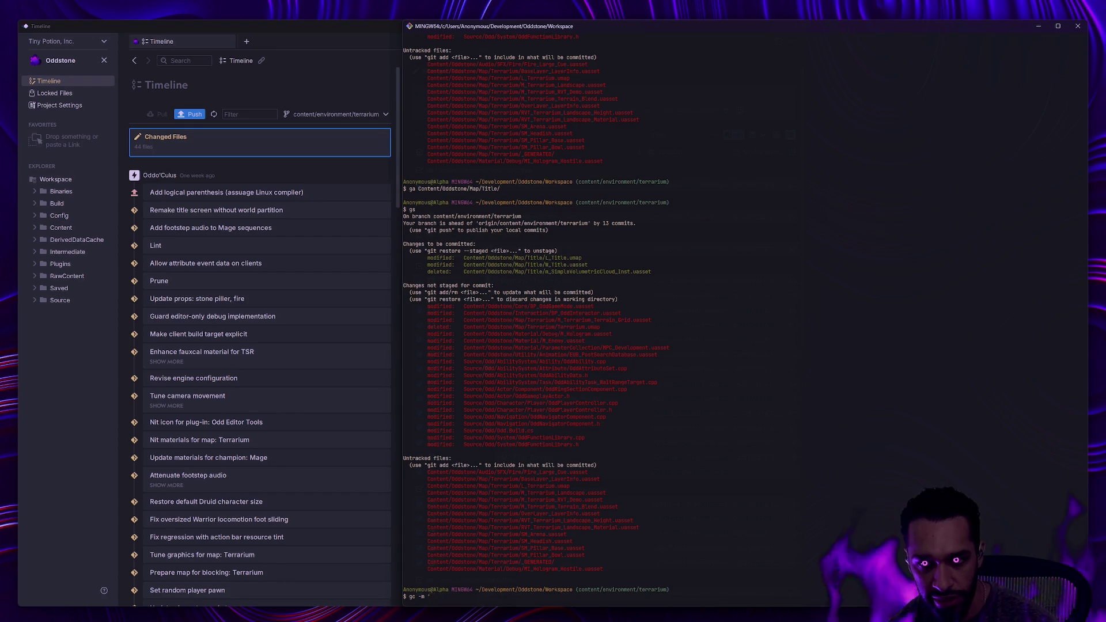
Step: Commit the staged Title changes with the message 'Remove stale ambient sound'
{"action": "type", "text": "Remove duplicate"}
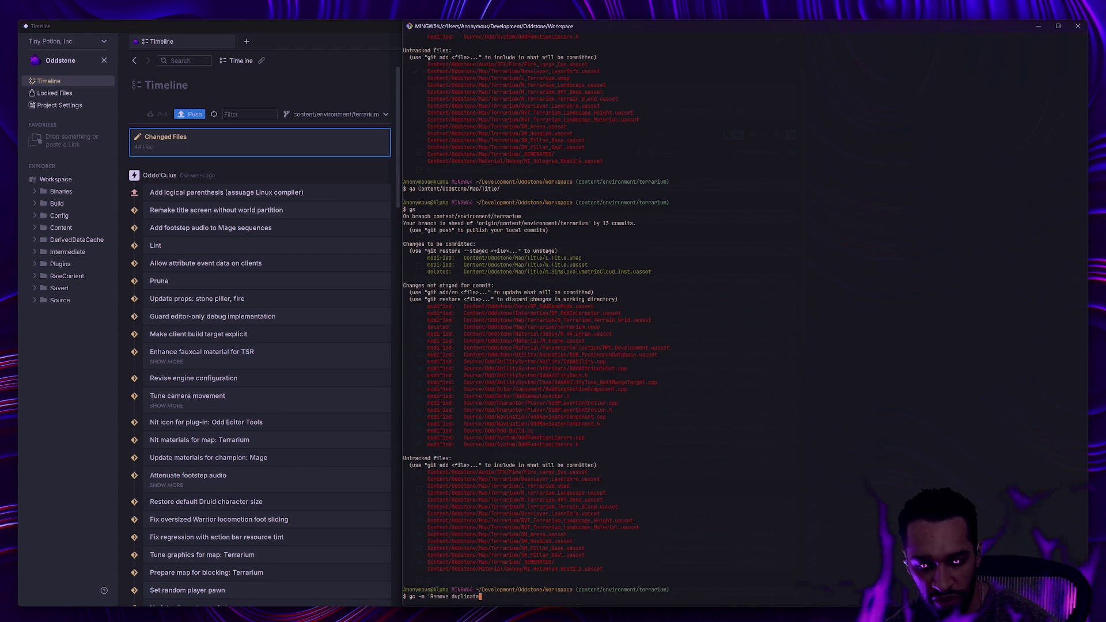
{"action": "key", "text": "BackSpace"}
{"action": "key", "text": "BackSpace"}
{"action": "key", "text": "BackSpace"}
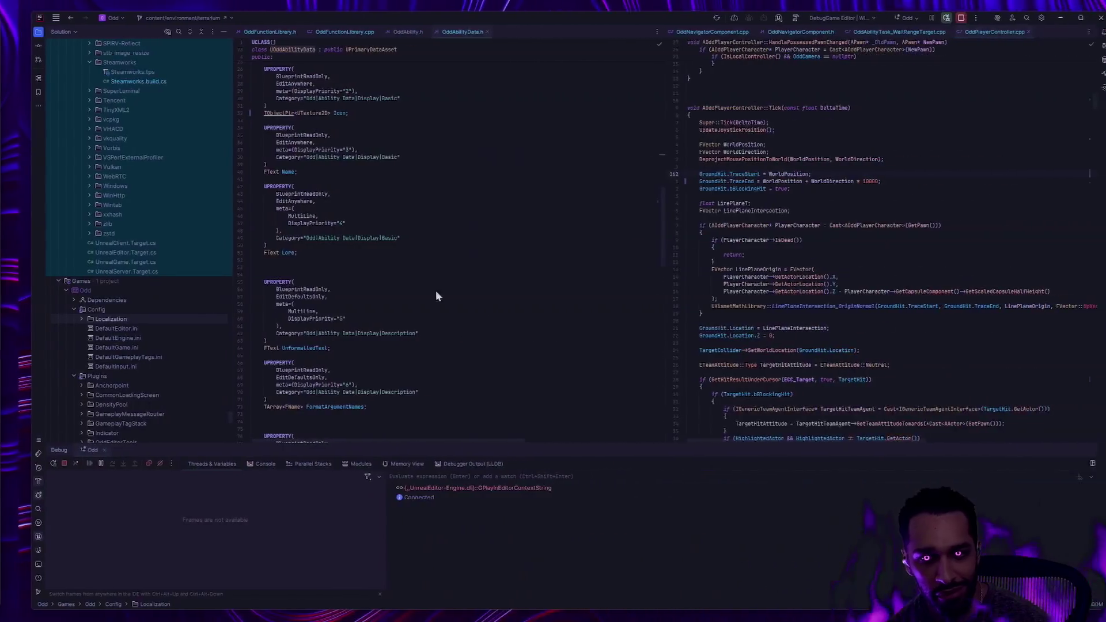
{"action": "left_click", "coordinate": [66, 18]}
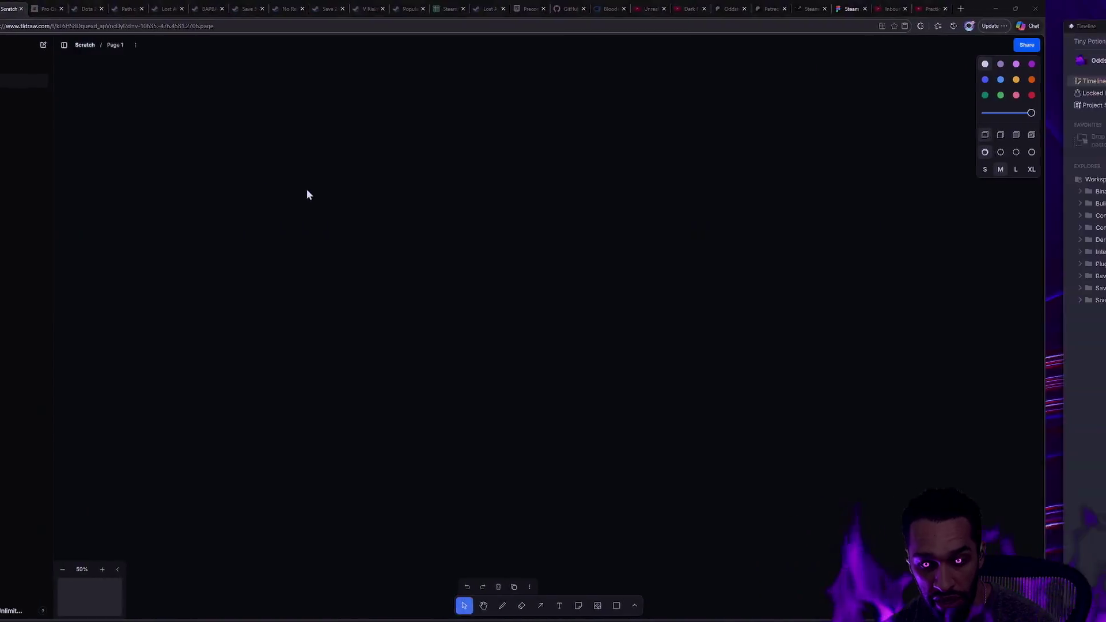
{"action": "key", "text": "BackSpace"}
{"action": "key", "text": "BackSpace"}
{"action": "key", "text": "BackSpace"}
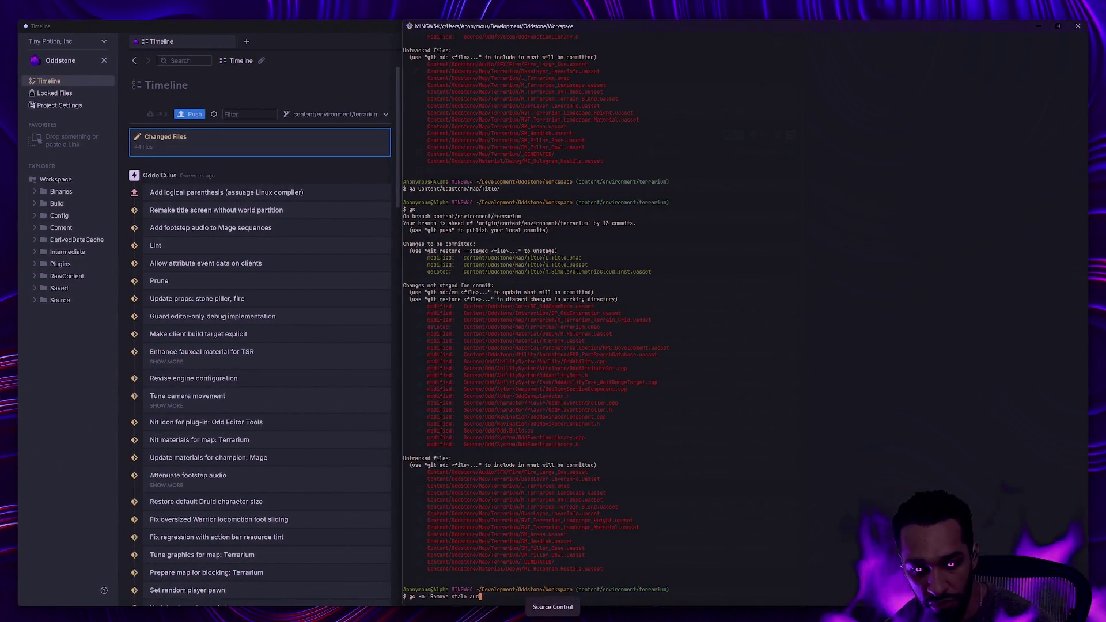
{"action": "type", "text": "bient "}
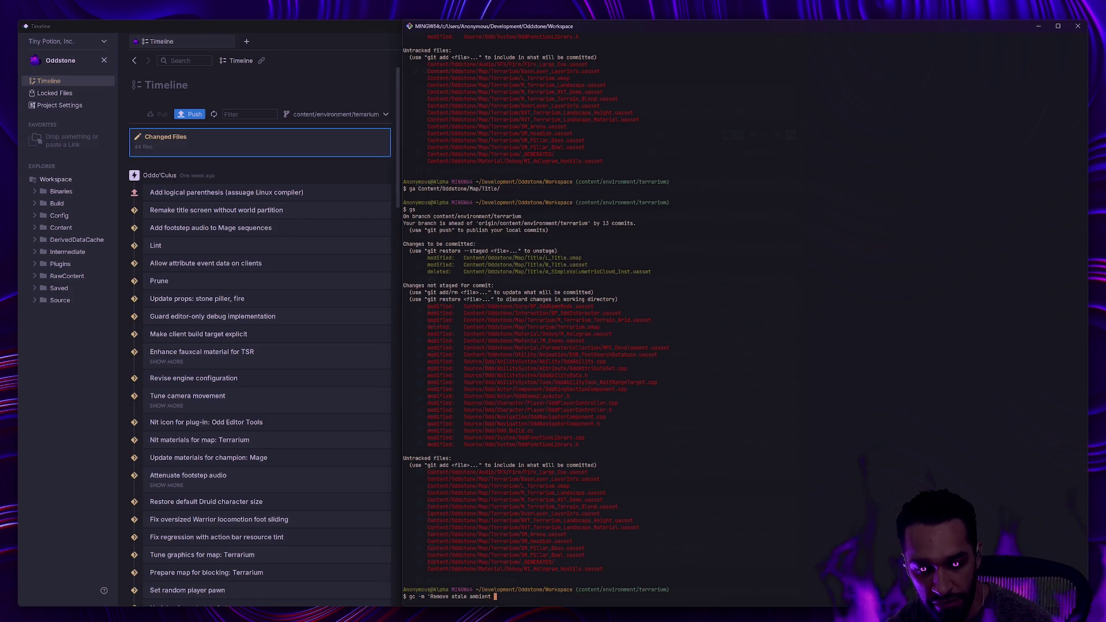
{"action": "type", "text": "sound from title"}
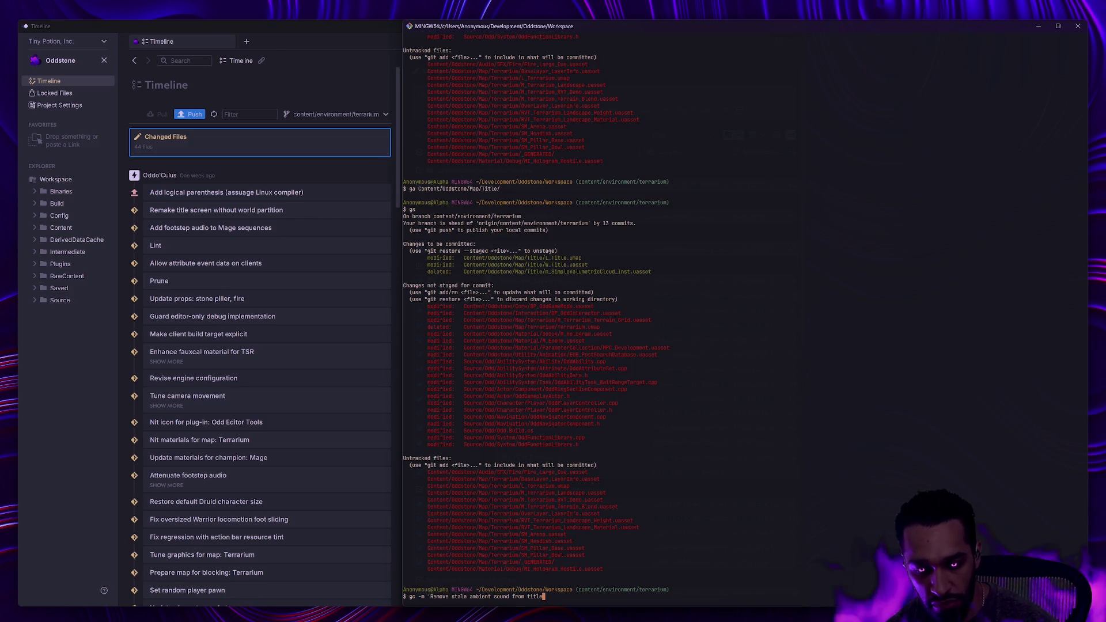
{"action": "key", "text": "BackSpace"}
{"action": "key", "text": "BackSpace"}
{"action": "key", "text": "BackSpace"}
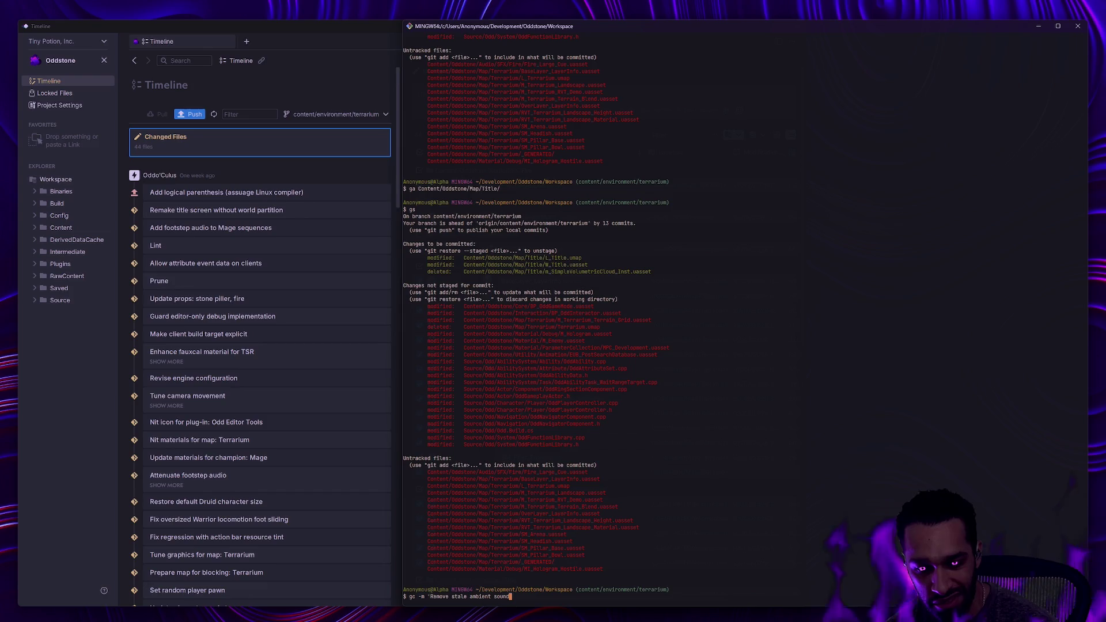
{"action": "type", "text": ",'"}
{"action": "key", "text": "Return"}
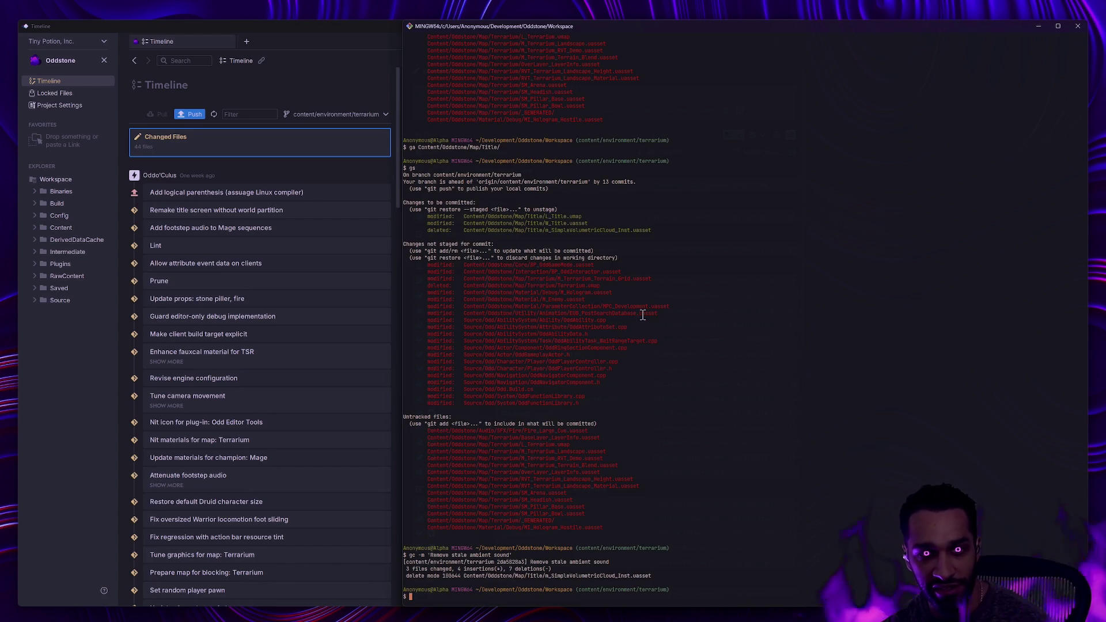
Step: Clear the terminal and rerun gs, showing the branch 14 commits ahead with nothing staged
{"action": "type", "text": "clear"}
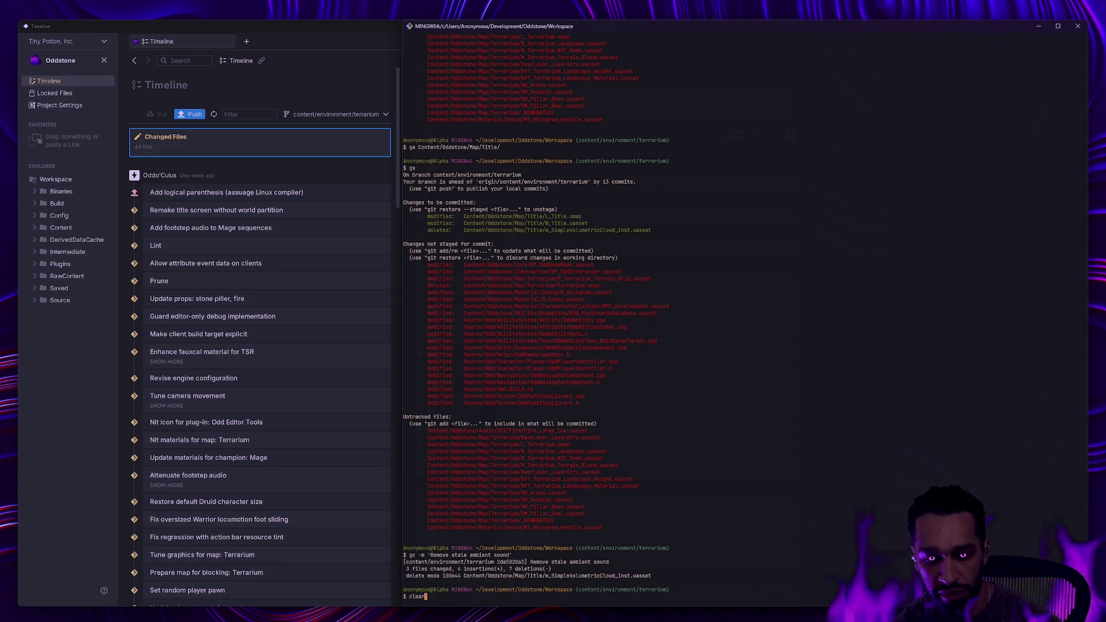
{"action": "key", "text": "Return"}
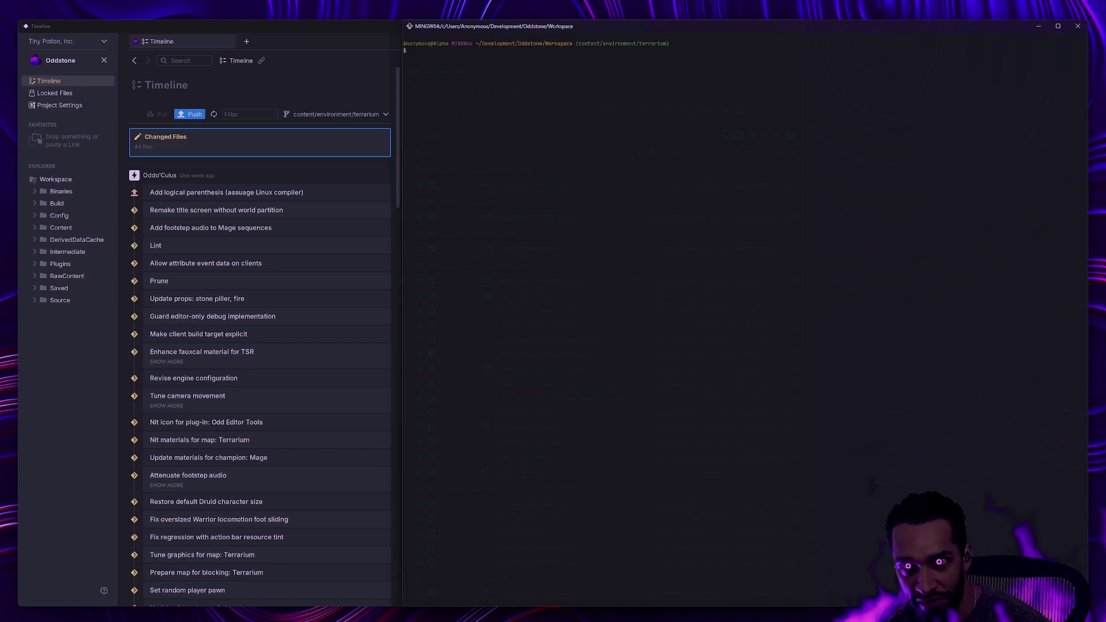
{"action": "type", "text": "gs"}
{"action": "key", "text": "Return"}
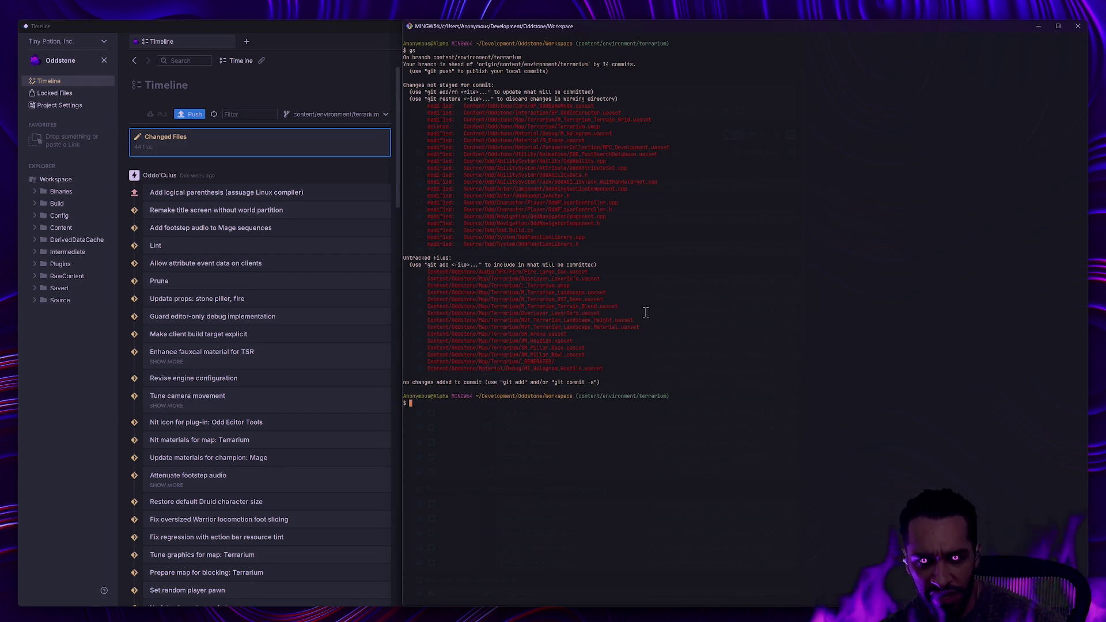
{"action": "left_click_drag", "start_coordinate": [627, 372], "coordinate": [602, 110]}
{"action": "left_click", "coordinate": [670, 195]}
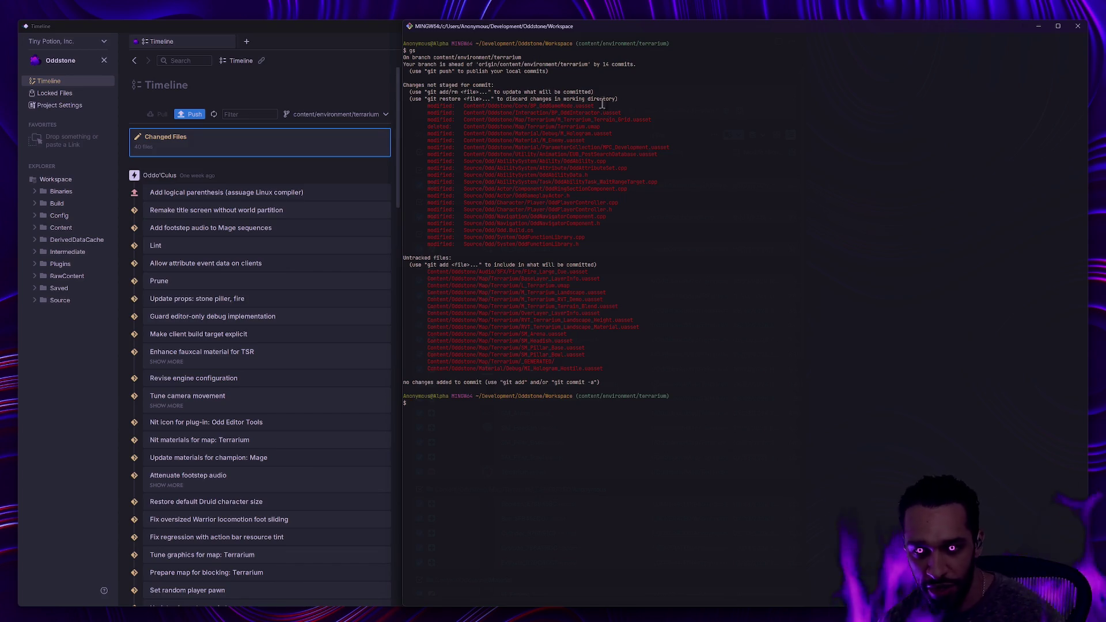
Step: Clear the Git Bash terminal and rerun git status (gs) on the terrarium branch
{"action": "type", "text": "clear"}
{"action": "key", "text": "Return"}
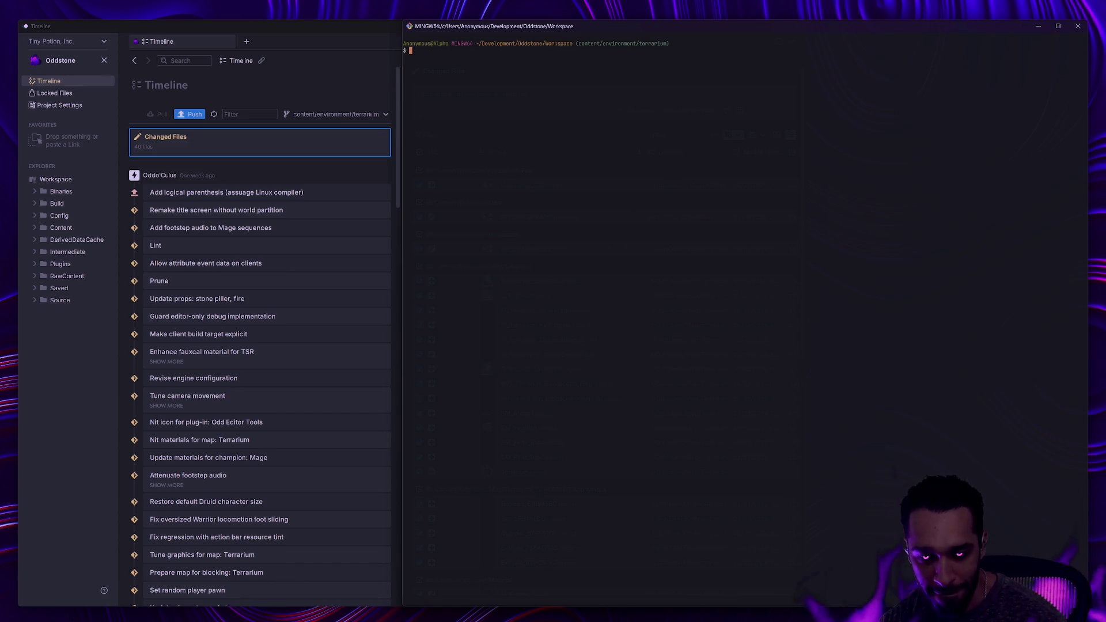
{"action": "type", "text": "gs"}
{"action": "key", "text": "Return"}
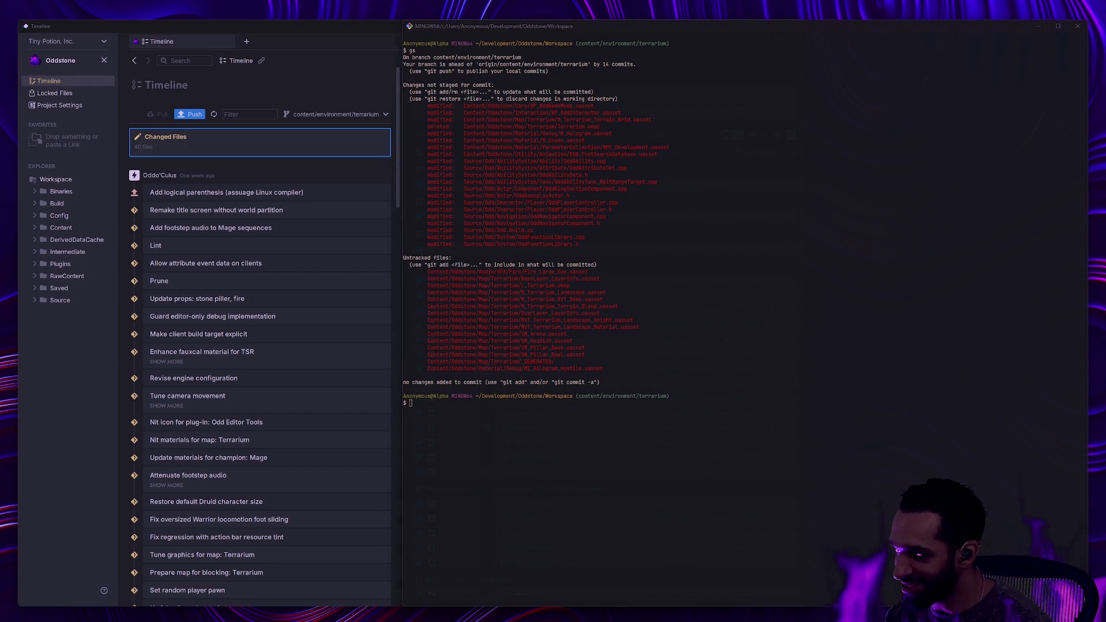
Step: Paste the XS-to-XL gameplay loop ladder screenshot onto the tldraw Scratch page and shift it left
{"action": "key", "text": "ctrl+super+Left"}
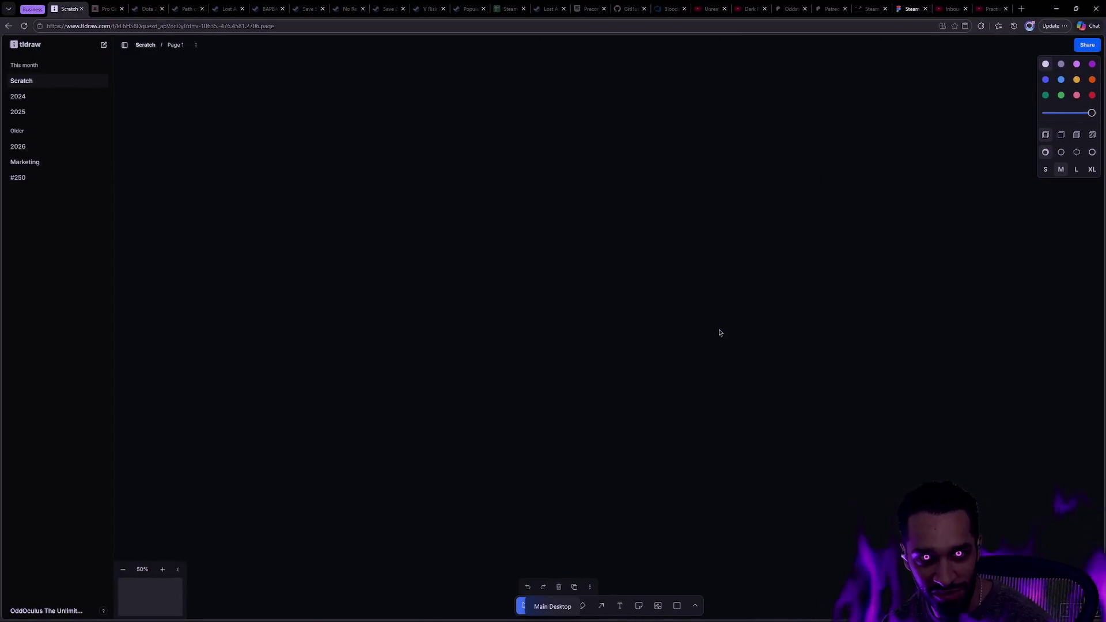
{"action": "left_click", "coordinate": [124, 45]}
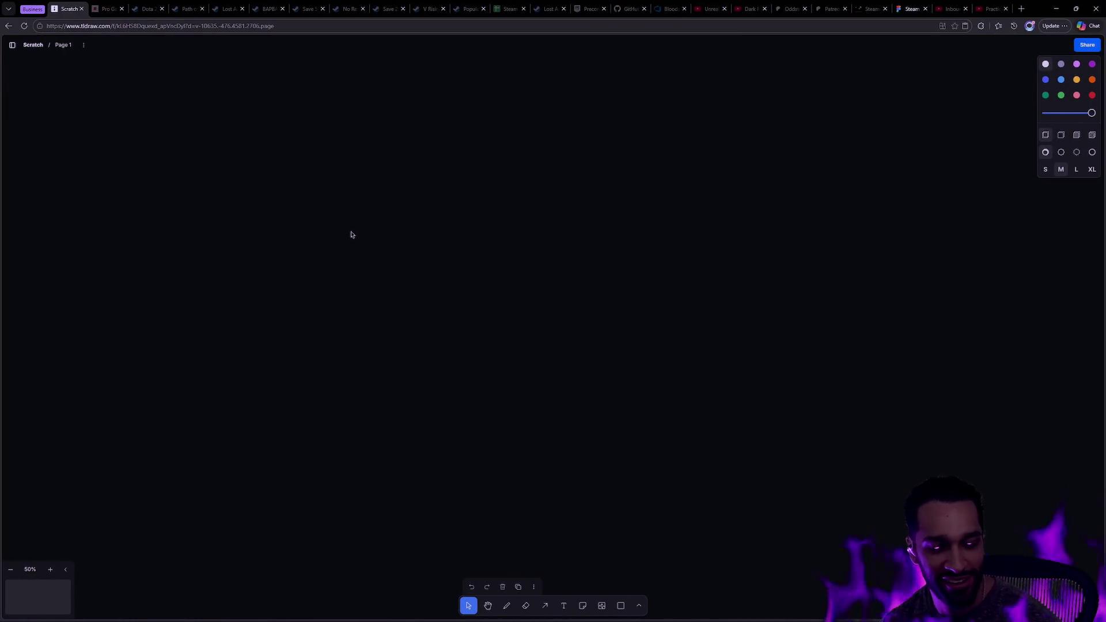
{"action": "key", "text": "ctrl+v"}
{"action": "scroll", "coordinate": [529, 331], "scroll_direction": "up", "scroll_amount": 10}
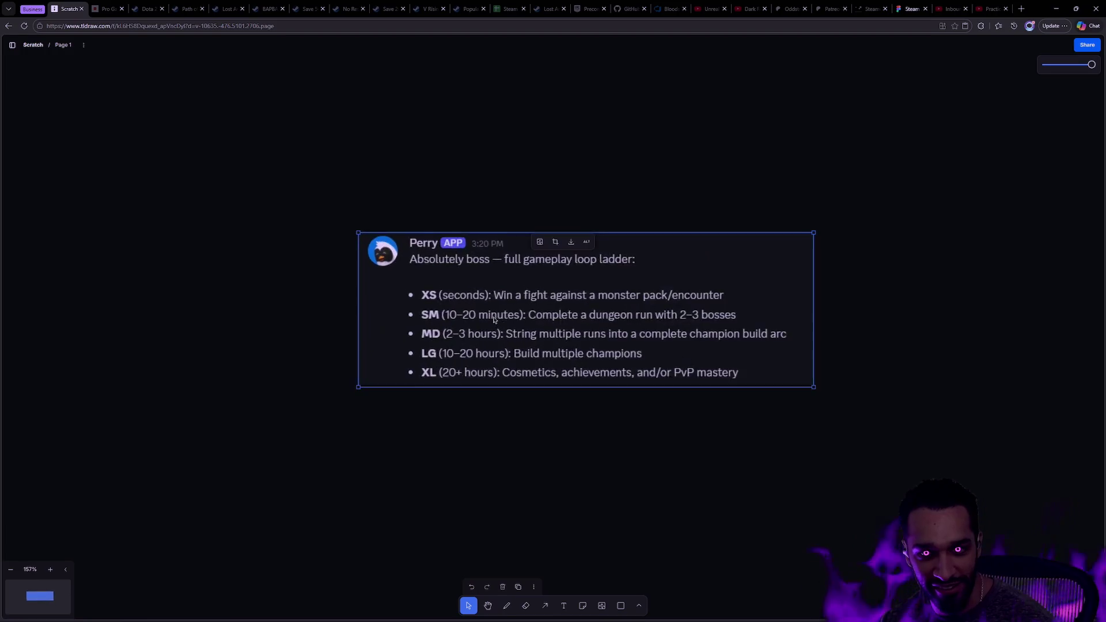
{"action": "left_click", "coordinate": [186, 230]}
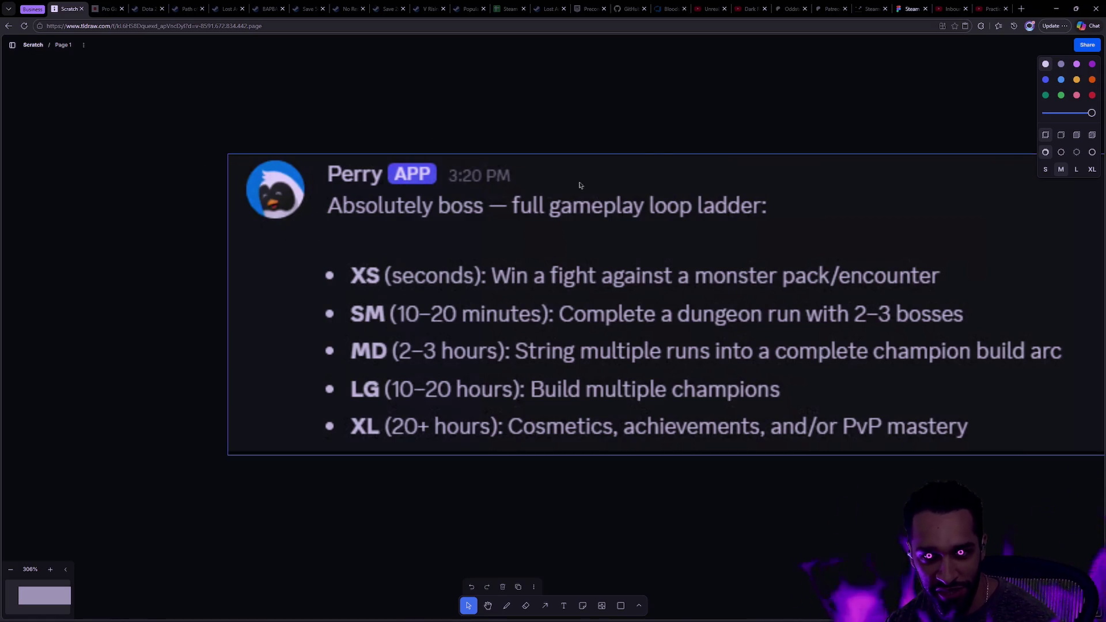
{"action": "mouse_move", "coordinate": [642, 177]}
{"action": "left_mouse_down"}
{"action": "mouse_move", "coordinate": [553, 175]}
{"action": "mouse_move", "coordinate": [521, 188]}
{"action": "left_mouse_up"}
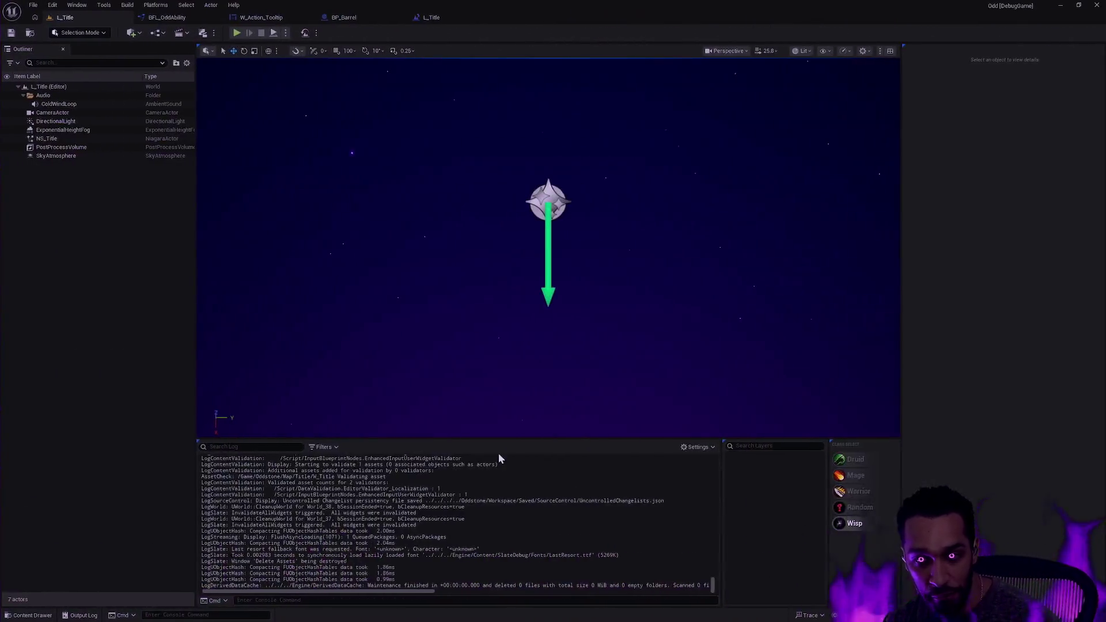
Step: Open the Depth level from the Oddstone folder, with the Content Drawer filtered to Level assets
{"action": "key", "text": "ctrl+space"}
{"action": "left_click", "coordinate": [148, 497]}
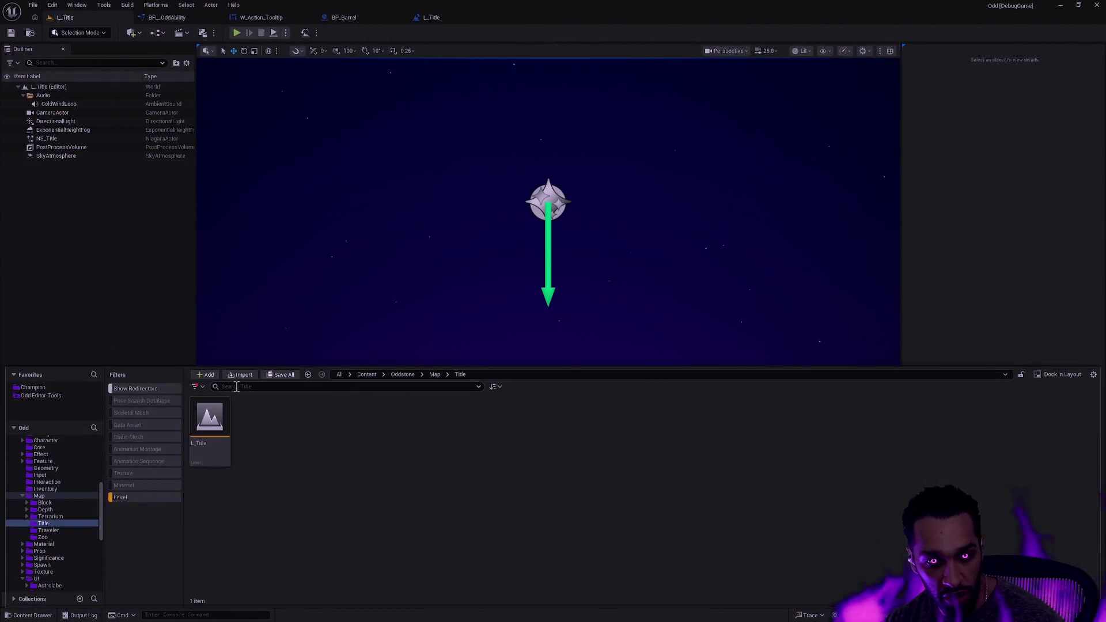
{"action": "scroll", "coordinate": [51, 484], "scroll_direction": "up", "scroll_amount": 5}
{"action": "left_click", "coordinate": [40, 469]}
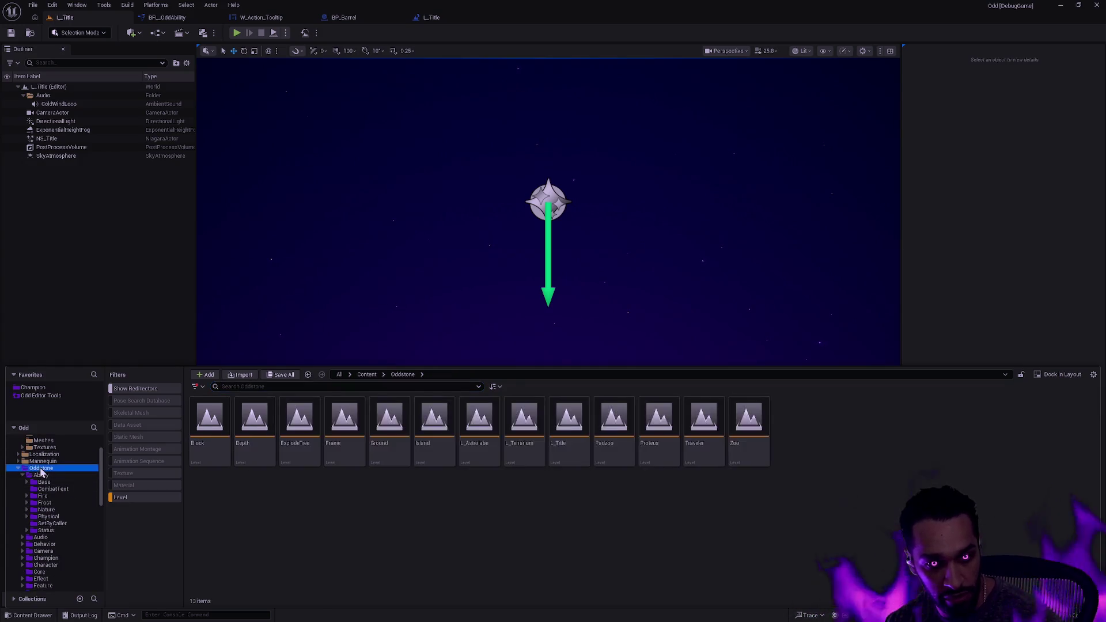
{"action": "double_click", "coordinate": [256, 447]}
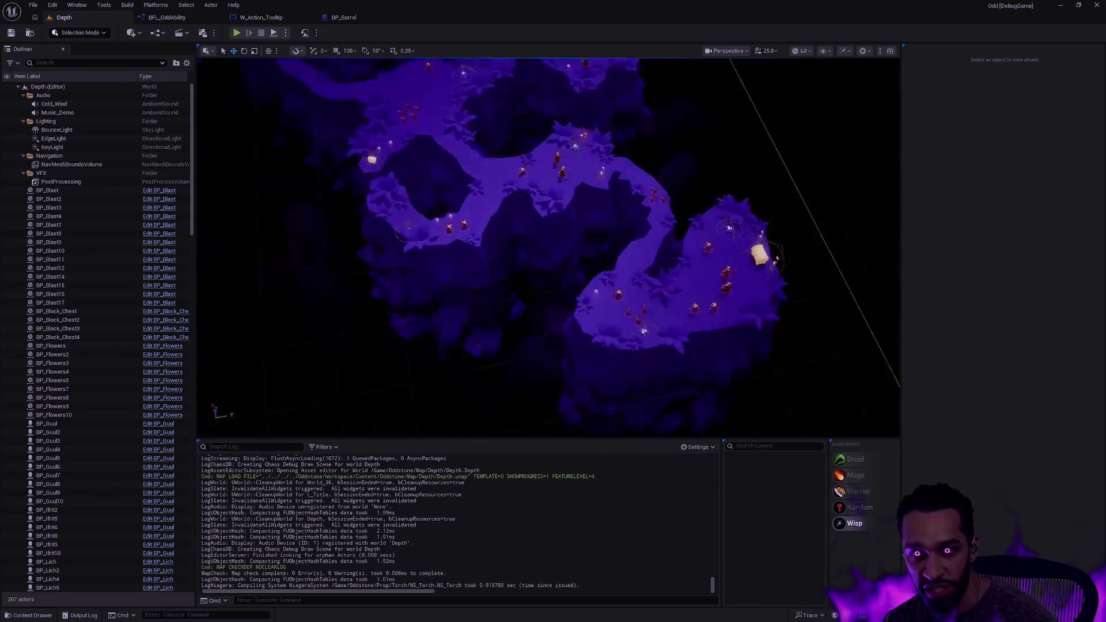
Step: Orbit and zoom the viewport around the purple Depth dungeon map
{"action": "scroll", "coordinate": [548, 248], "scroll_direction": "down", "scroll_amount": 8}
{"action": "left_click_drag", "start_coordinate": [548, 248], "coordinate": [432, 225]}
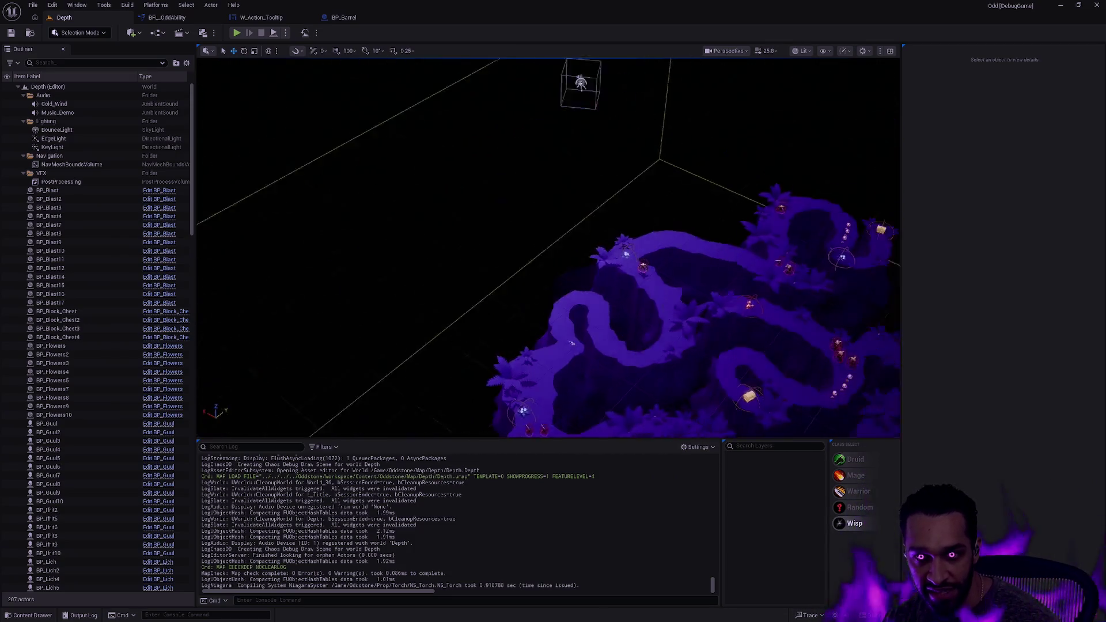
{"action": "scroll", "coordinate": [548, 248], "scroll_direction": "up", "scroll_amount": 10}
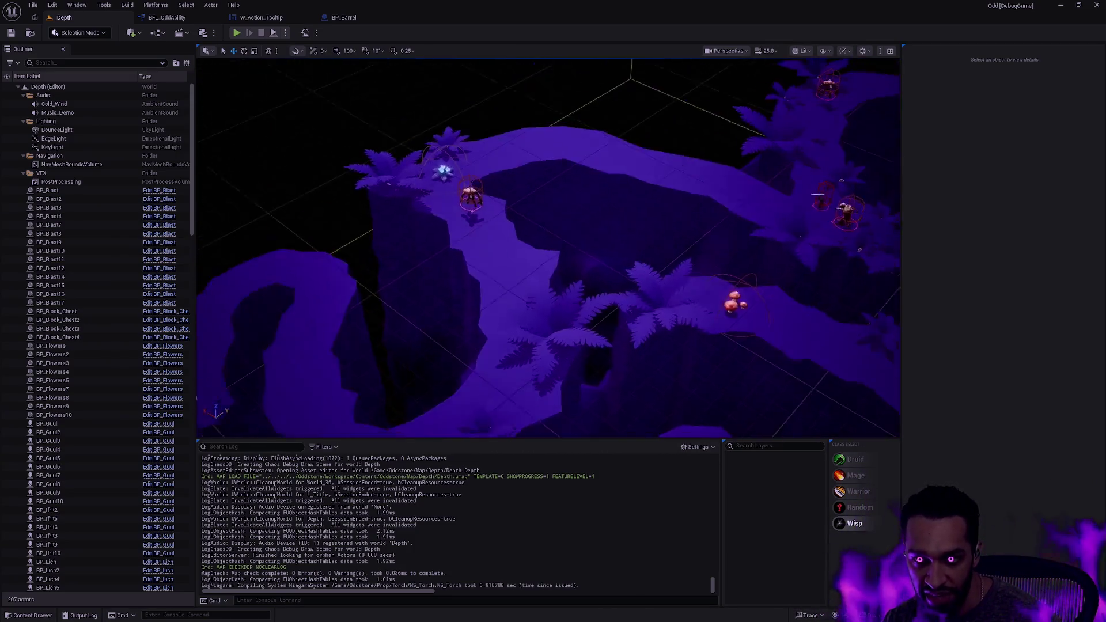
{"action": "scroll", "coordinate": [667, 263], "scroll_direction": "down", "scroll_amount": 10}
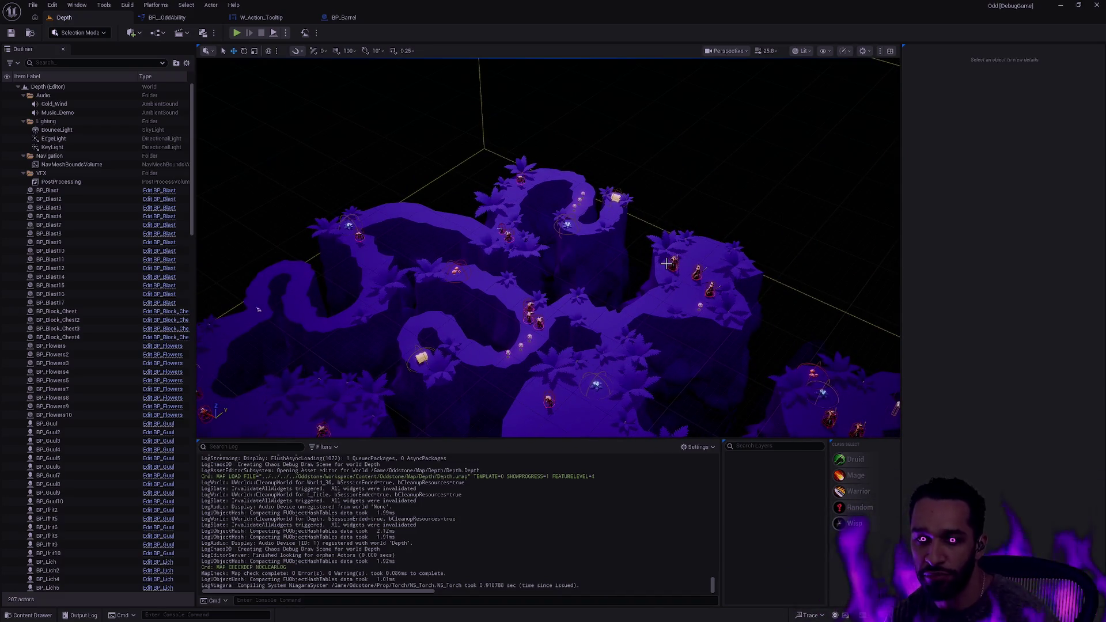
{"action": "scroll", "coordinate": [667, 263], "scroll_direction": "up", "scroll_amount": 5}
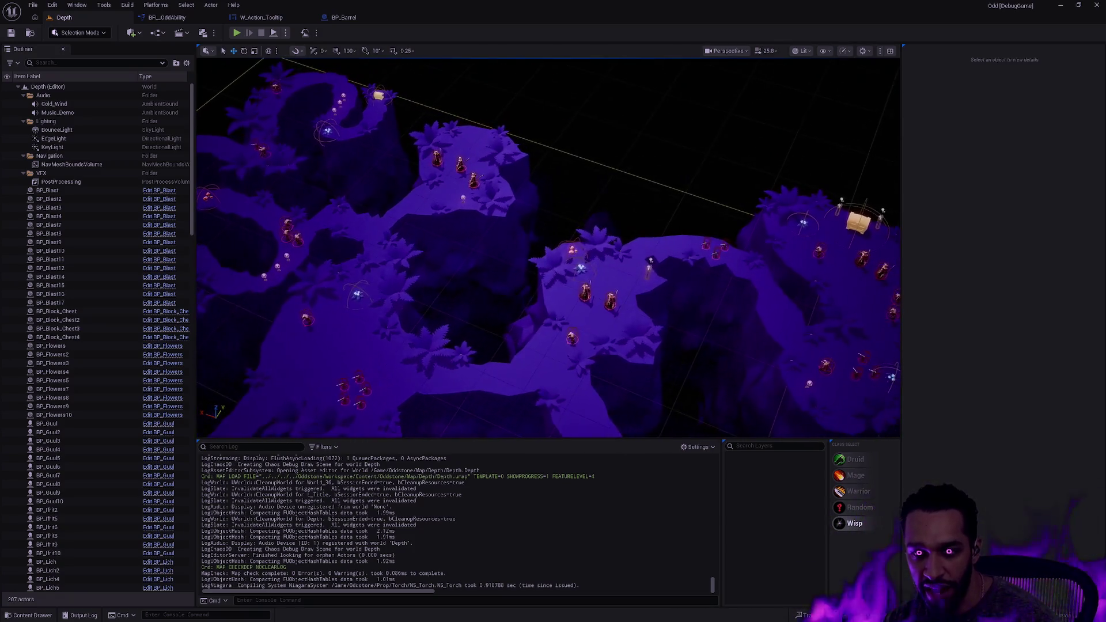
{"action": "scroll", "coordinate": [432, 191], "scroll_direction": "up", "scroll_amount": 5}
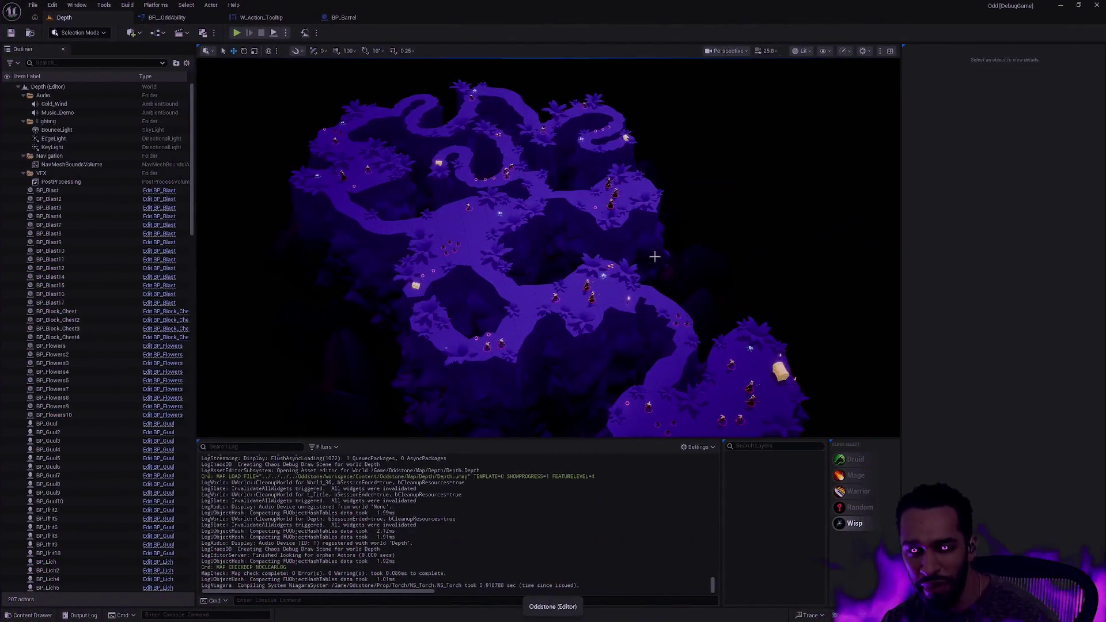
{"action": "left_click_drag", "start_coordinate": [654, 256], "coordinate": [311, 258]}
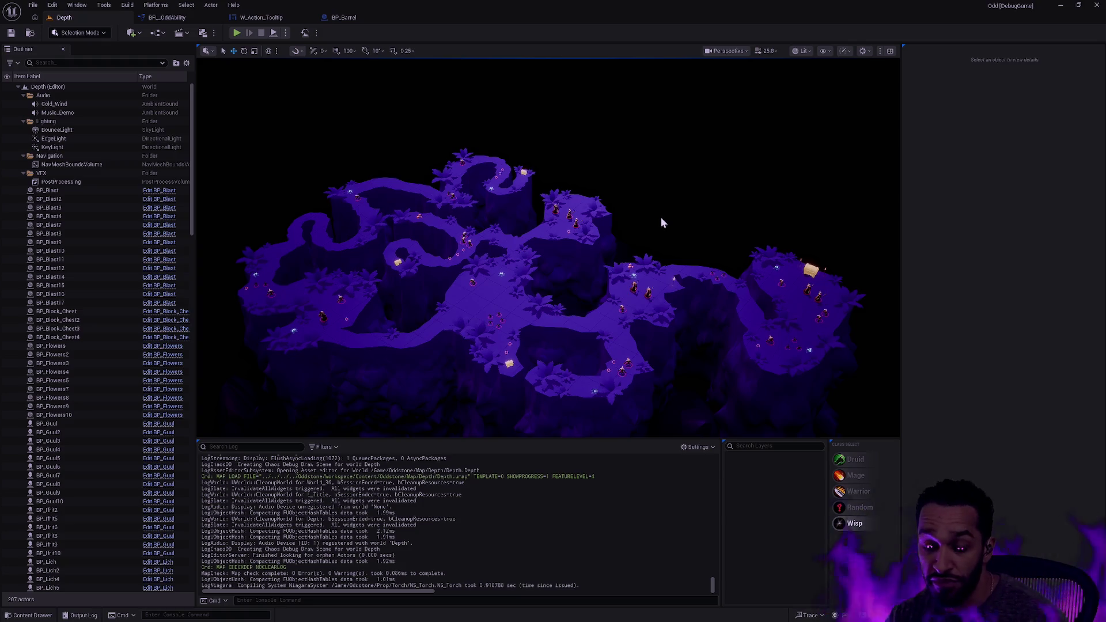
Step: Zoom out and switch the viewport camera to the top-down Top view
{"action": "scroll", "coordinate": [686, 234], "scroll_direction": "down", "scroll_amount": 5}
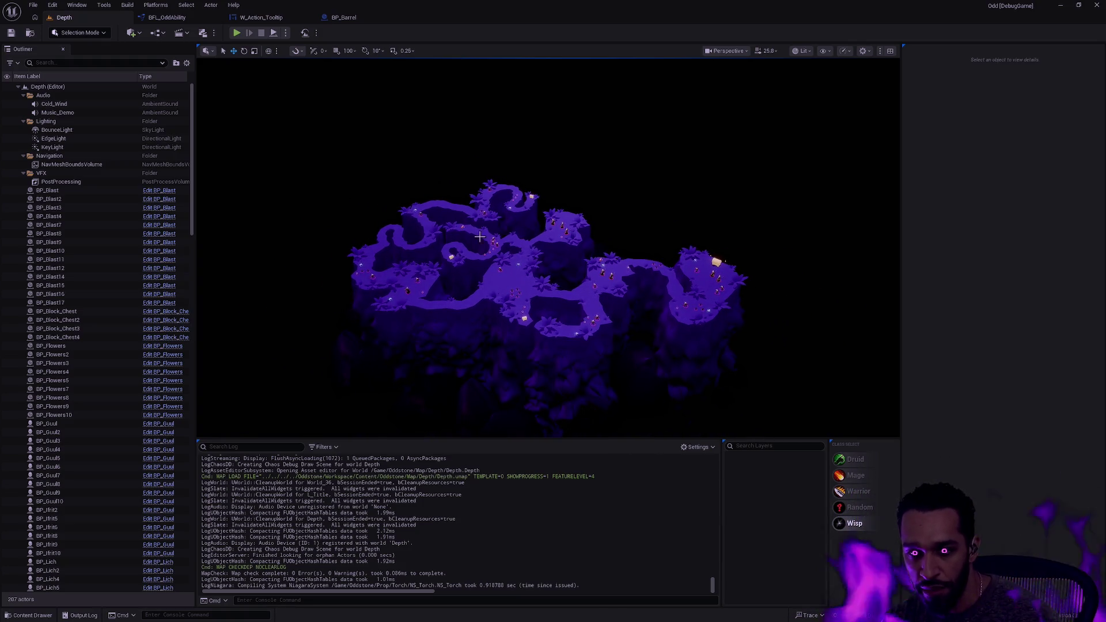
{"action": "left_click", "coordinate": [803, 51]}
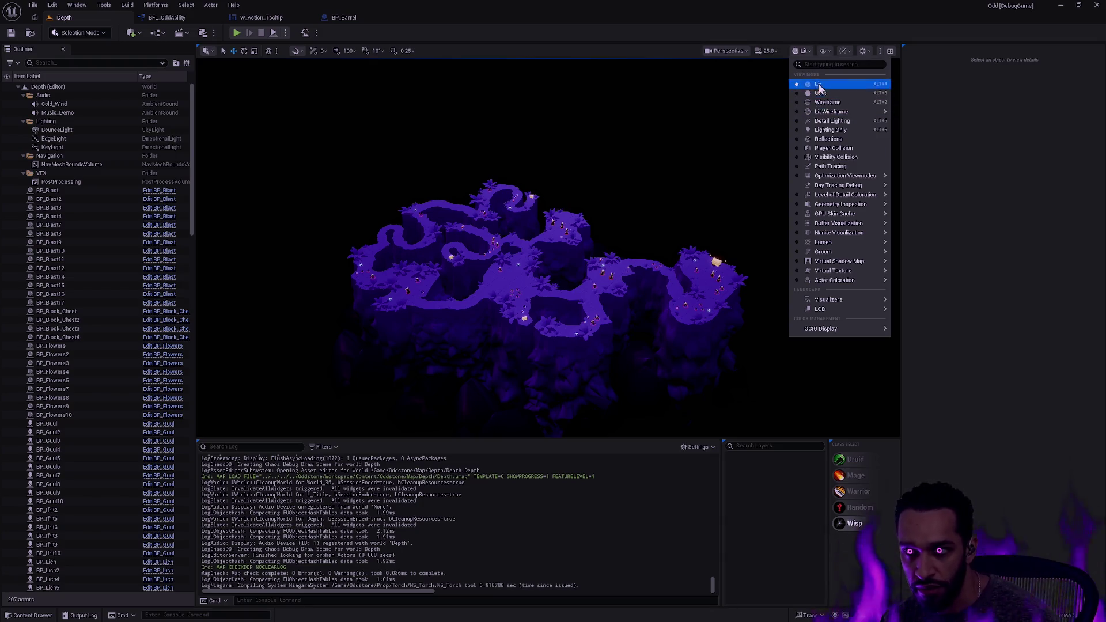
{"action": "left_click", "coordinate": [728, 50]}
{"action": "left_click", "coordinate": [753, 104]}
Step: Measure the map's span and the distance out from its edge in the Top view
{"action": "left_click_drag", "start_coordinate": [448, 114], "coordinate": [496, 327]}
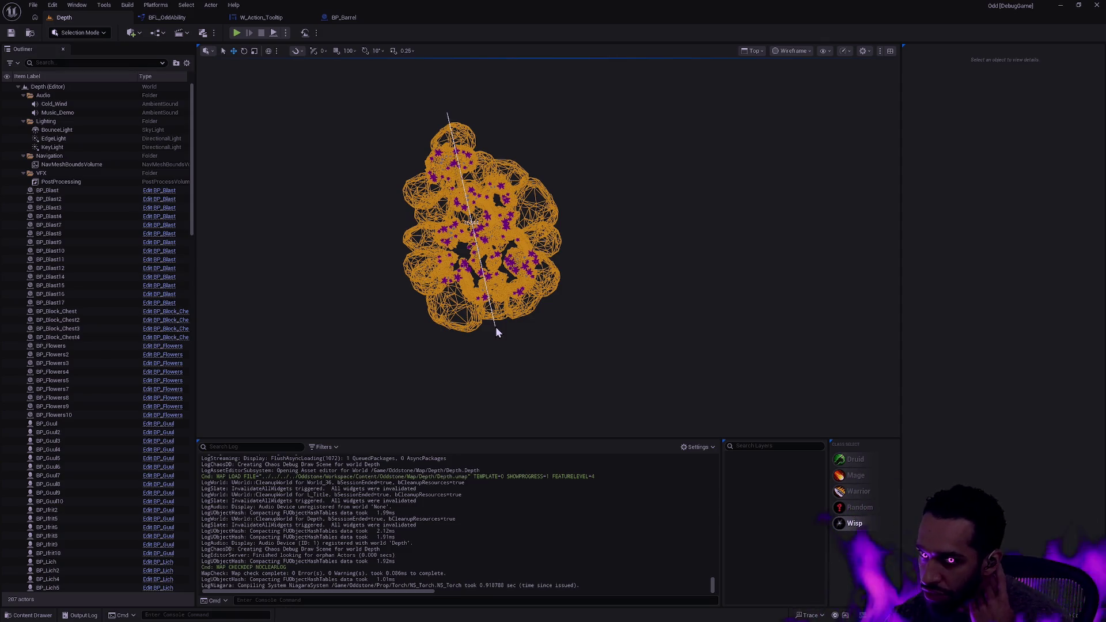
{"action": "left_click_drag", "start_coordinate": [495, 327], "coordinate": [503, 325]}
{"action": "scroll", "coordinate": [524, 244], "scroll_direction": "down", "scroll_amount": 6}
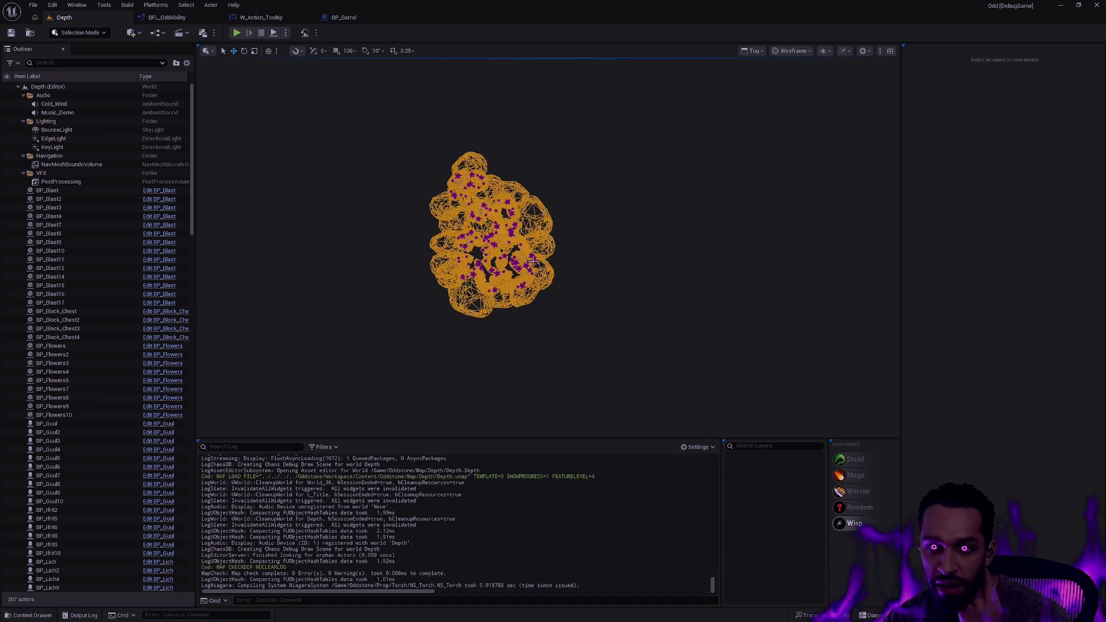
{"action": "mouse_move", "coordinate": [510, 222]}
{"action": "left_mouse_down"}
{"action": "mouse_move", "coordinate": [650, 291]}
{"action": "mouse_move", "coordinate": [782, 337]}
{"action": "mouse_move", "coordinate": [797, 360]}
{"action": "mouse_move", "coordinate": [877, 403]}
{"action": "mouse_move", "coordinate": [870, 412]}
{"action": "mouse_move", "coordinate": [529, 267]}
{"action": "mouse_move", "coordinate": [565, 324]}
{"action": "left_mouse_up"}
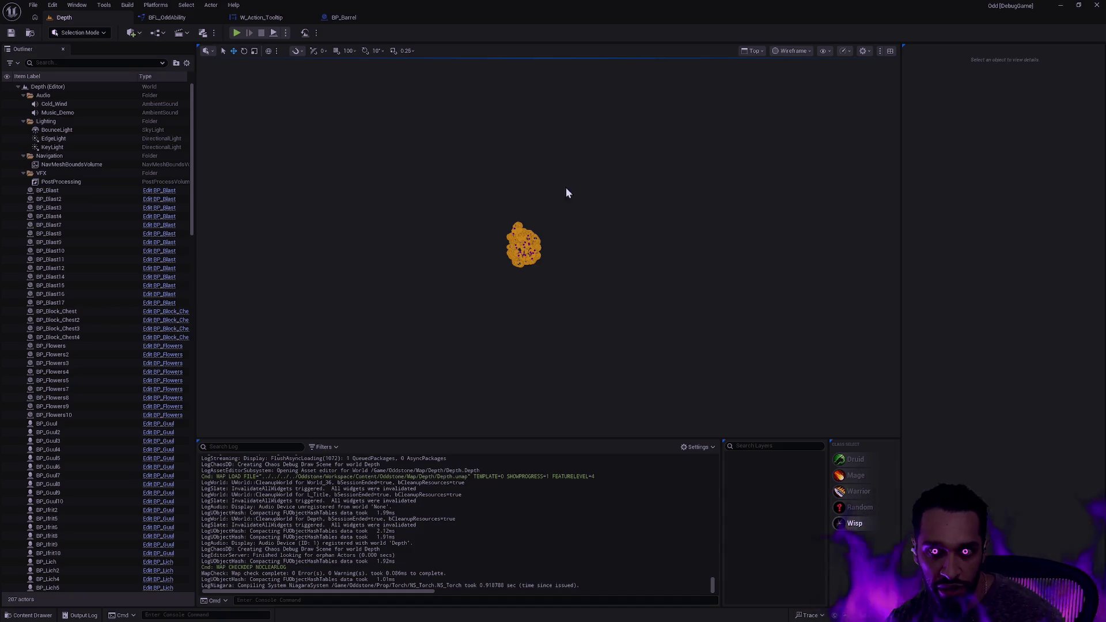
{"action": "scroll", "coordinate": [624, 234], "scroll_direction": "up", "scroll_amount": 6}
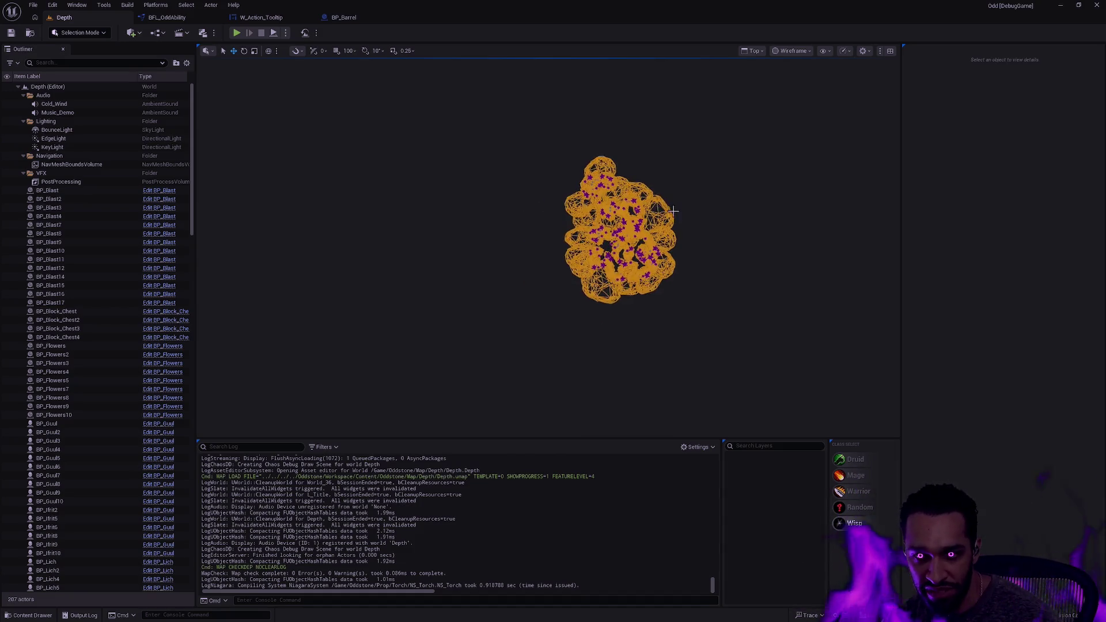
{"action": "scroll", "coordinate": [684, 212], "scroll_direction": "up", "scroll_amount": 2}
{"action": "key", "text": "alt+Tab"}
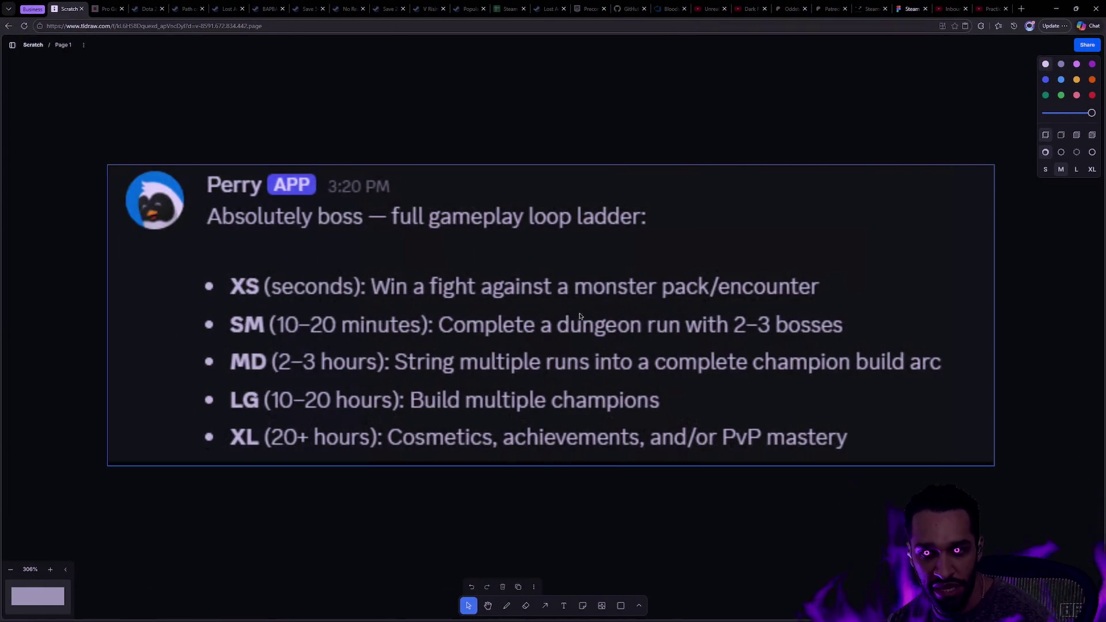
{"action": "left_click", "coordinate": [854, 321]}
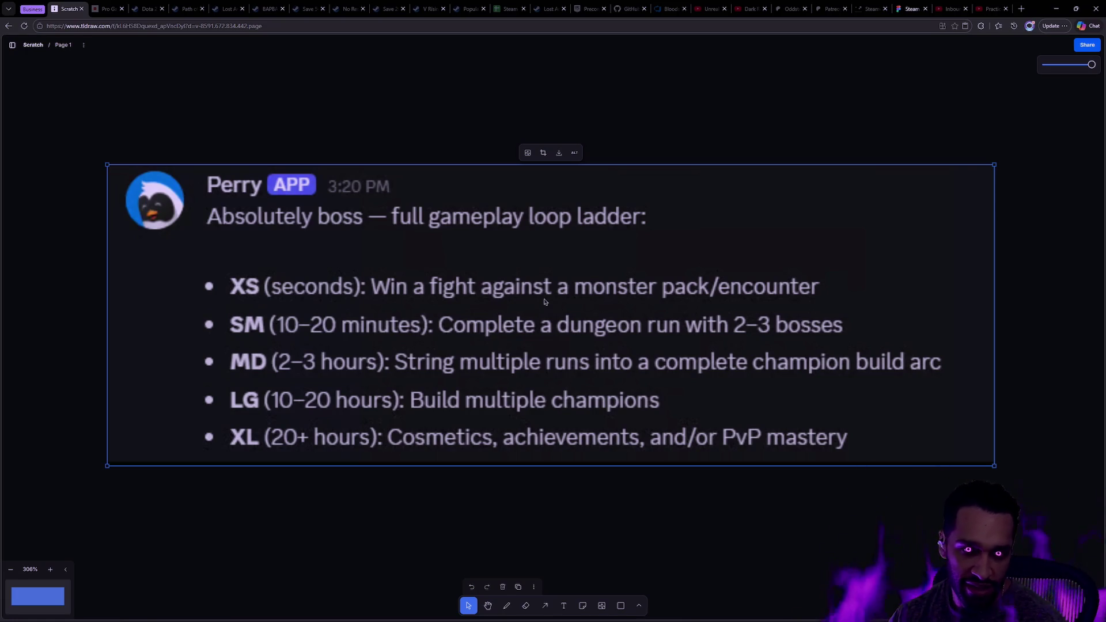
{"action": "left_click", "coordinate": [1043, 287]}
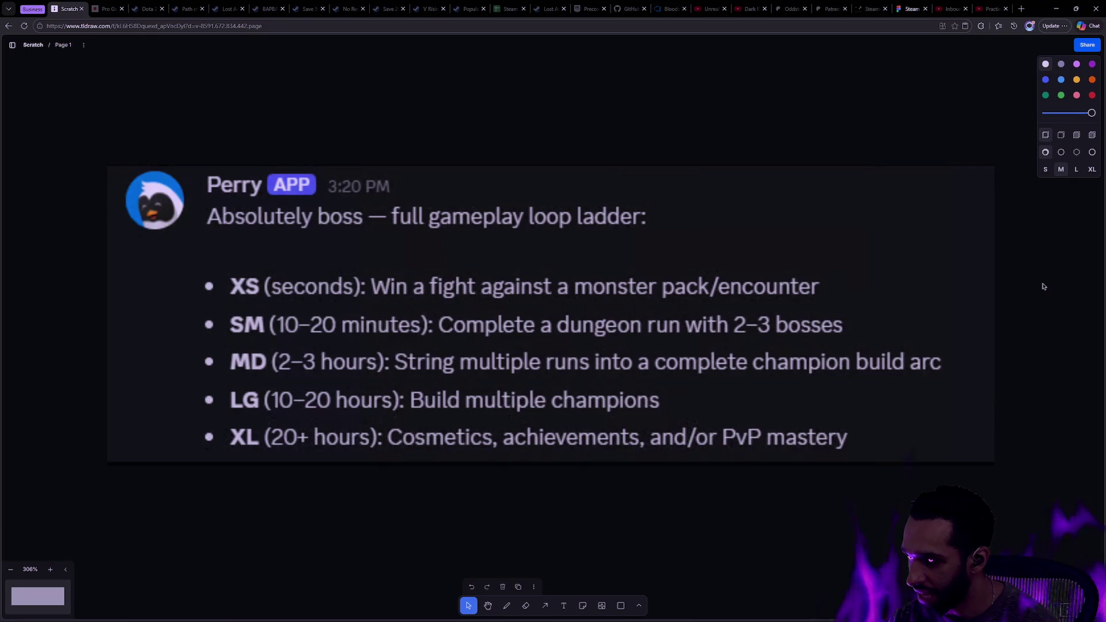
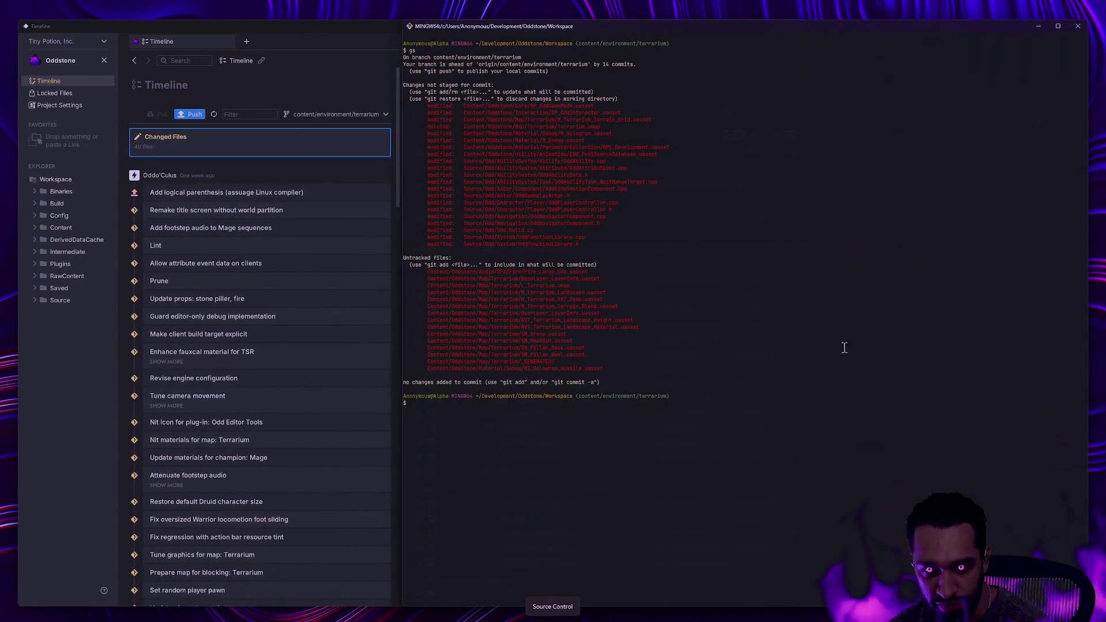
Step: Clear the Git Bash terminal and run gs to list the current git status
{"action": "type", "text": "clear"}
{"action": "key", "text": "Return"}
{"action": "type", "text": "gs"}
{"action": "key", "text": "Return"}
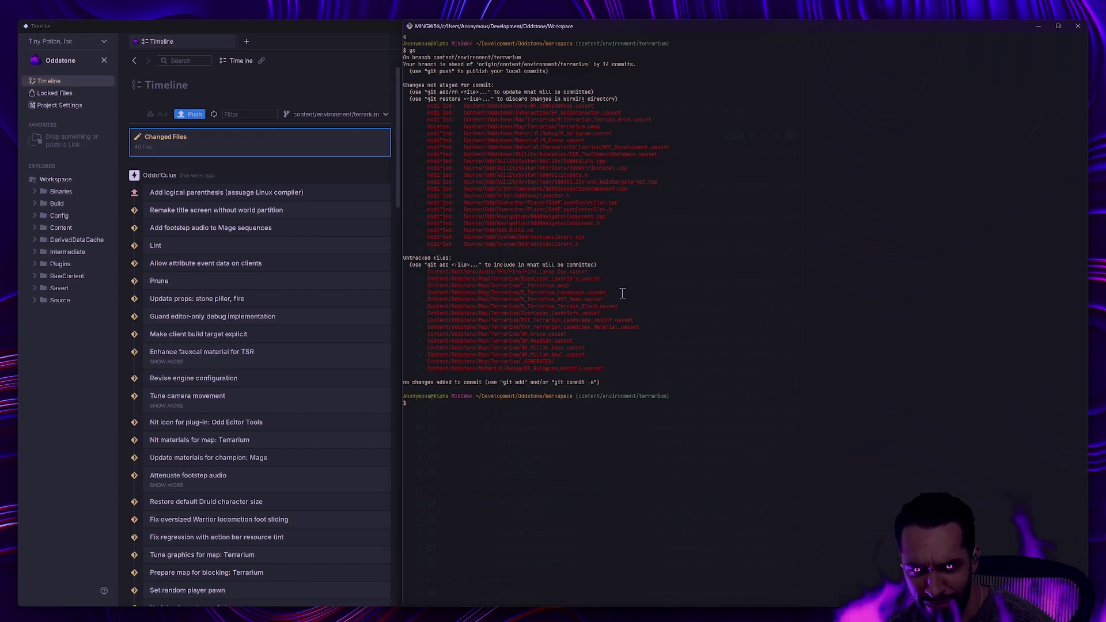
Step: Try staging the Content/oddstone Materials path with ga, then recheck git status
{"action": "type", "text": "ga Content/oddstone/"}
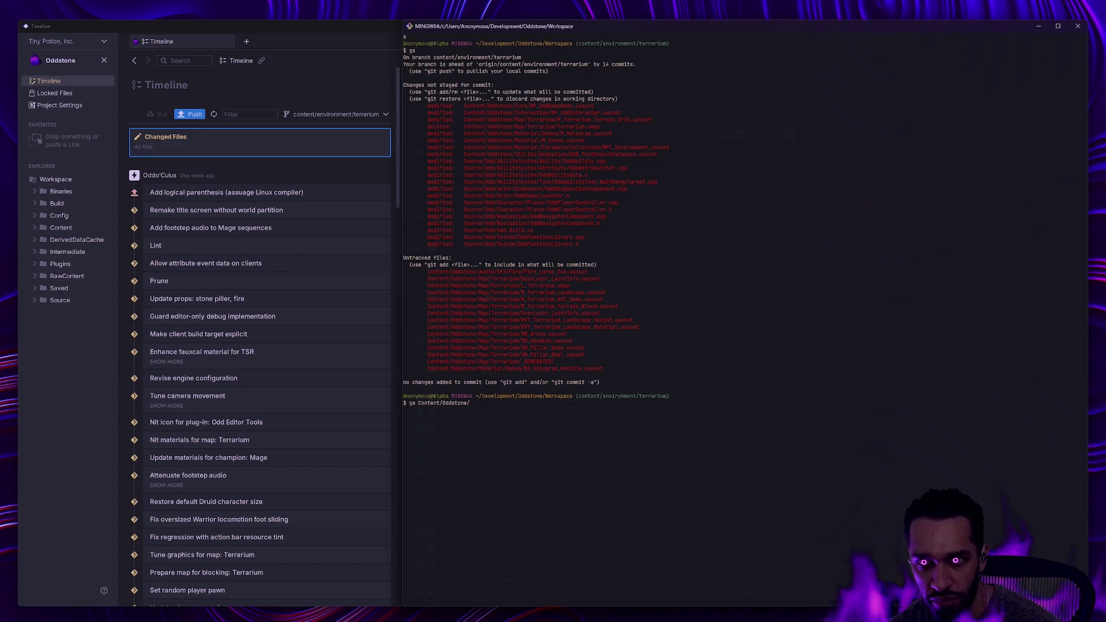
{"action": "type", "text": "Materials/"}
{"action": "key", "text": "Return"}
{"action": "type", "text": "gs"}
{"action": "key", "text": "Return"}
{"action": "type", "text": "ga"}
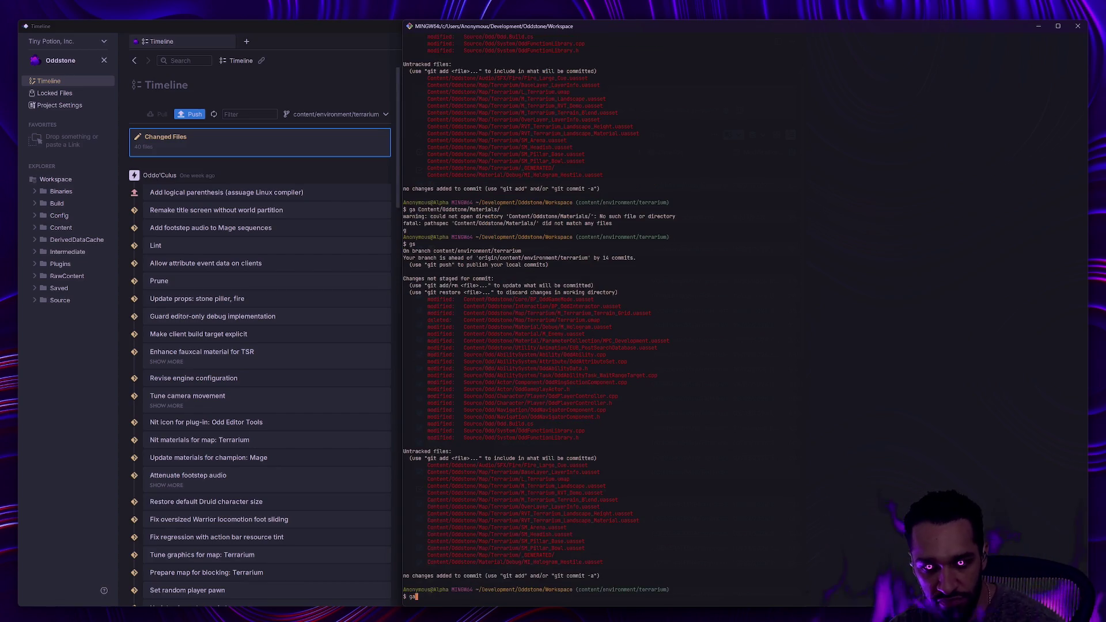
Step: Stage the Content/Oddstone/Material/ folder, correcting the path's capitalization
{"action": "type", "text": "COntent/Oddstone/Ma"}
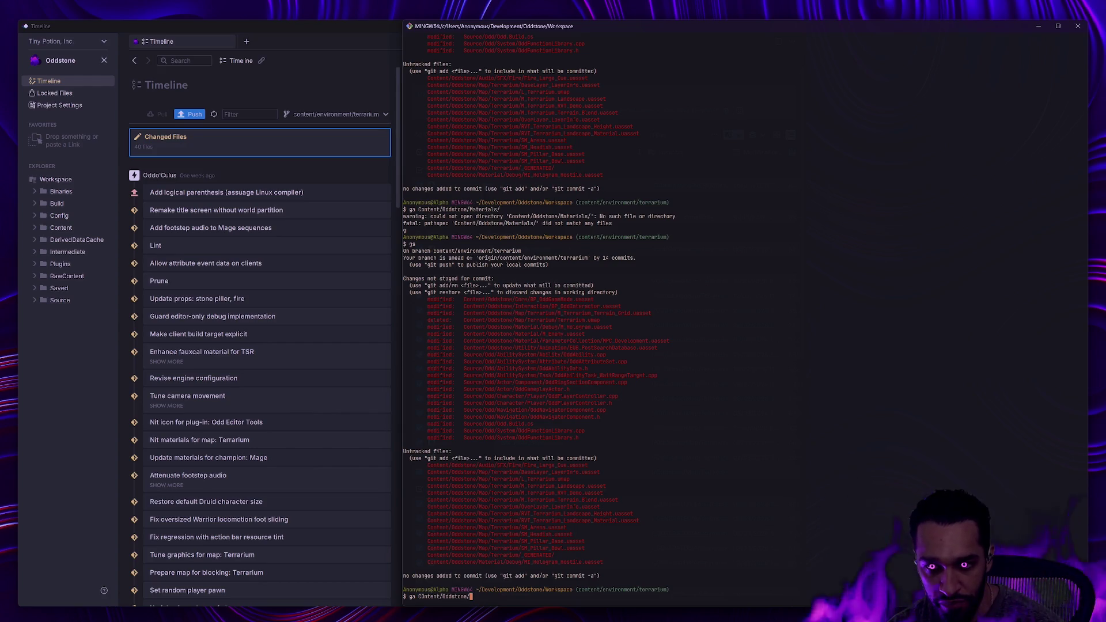
{"action": "type", "text": "terial/"}
{"action": "key", "text": "Return"}
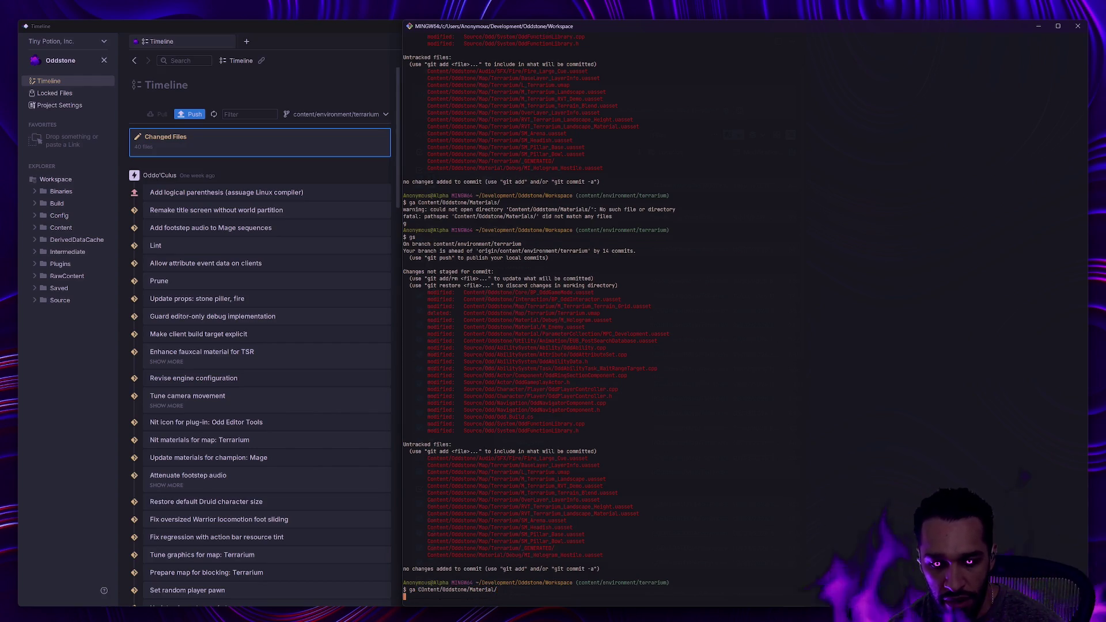
{"action": "key", "text": "Up"}
{"action": "key", "text": "BackSpace"}
{"action": "type", "text": "ontent/Oddstone/Material/"}
{"action": "key", "text": "Return"}
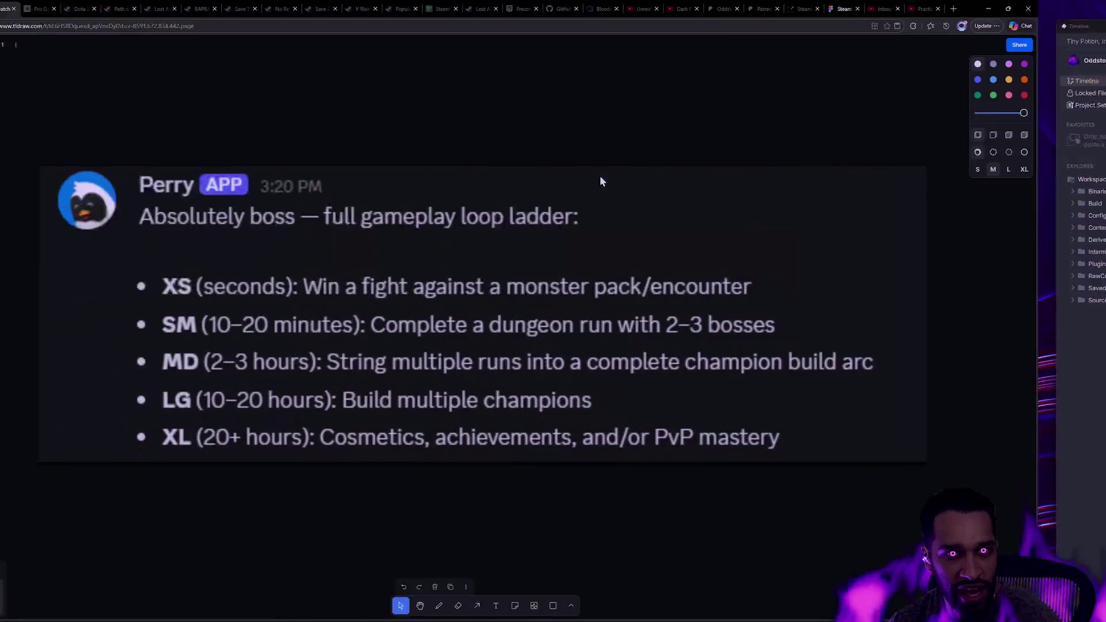
Step: Open the Marketing board and move its right-hand page design column left
{"action": "left_click", "coordinate": [11, 47]}
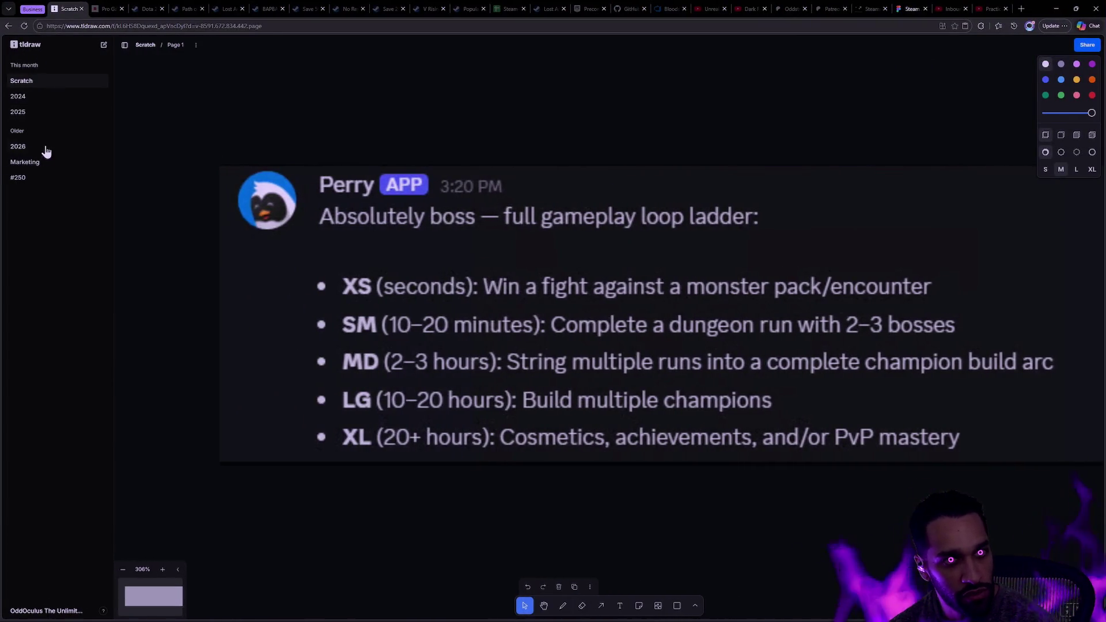
{"action": "left_click", "coordinate": [36, 163]}
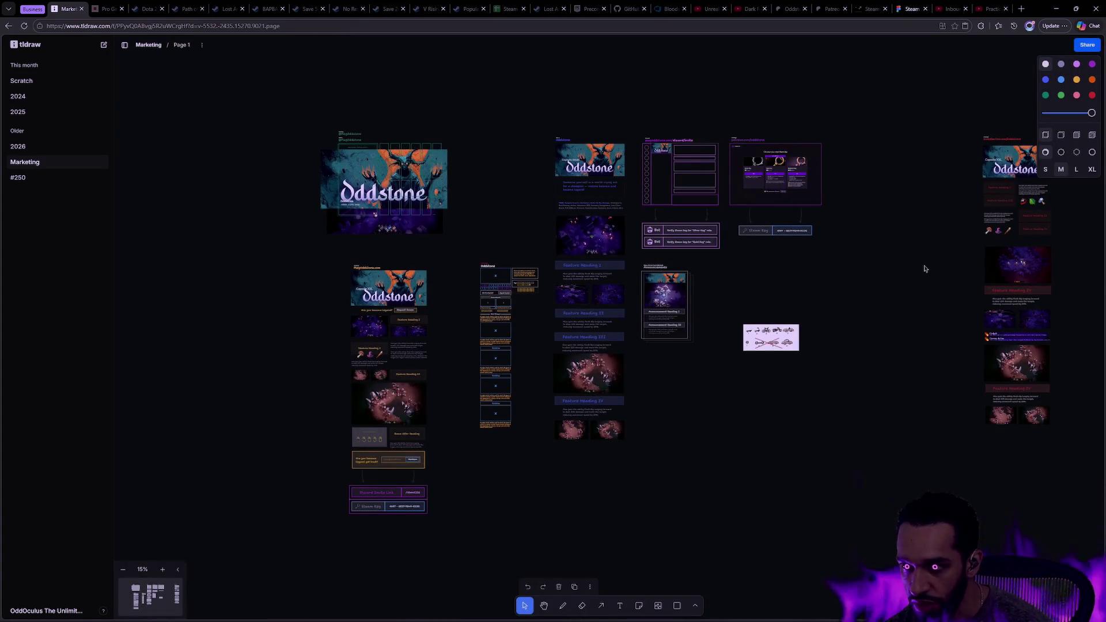
{"action": "left_click_drag", "start_coordinate": [912, 91], "coordinate": [1035, 470]}
{"action": "left_click_drag", "start_coordinate": [984, 173], "coordinate": [851, 175]}
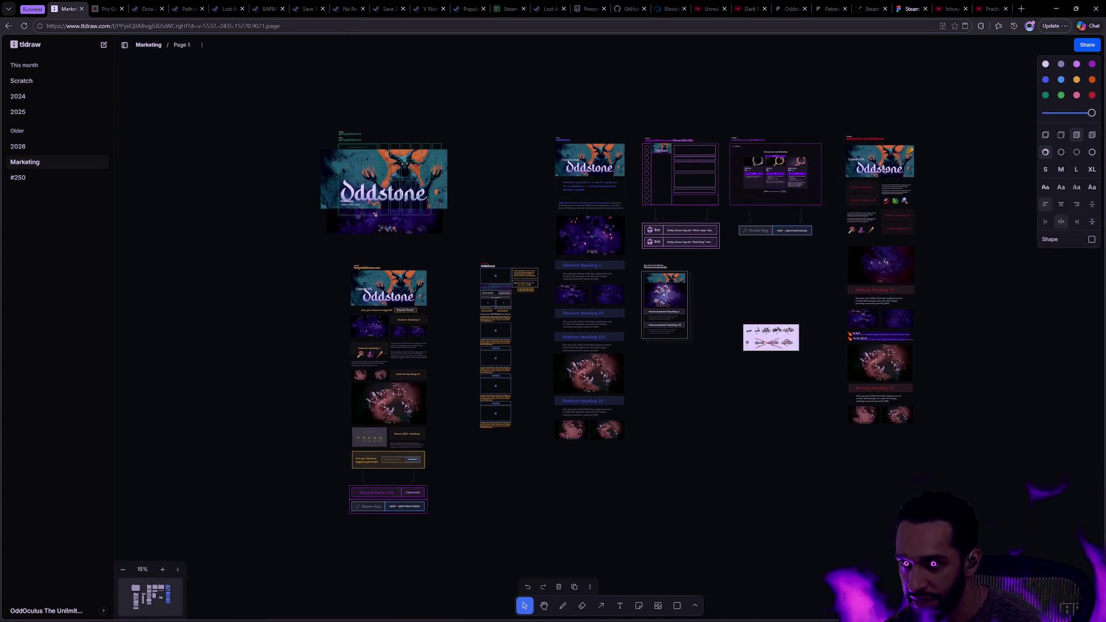
{"action": "left_click", "coordinate": [745, 383]}
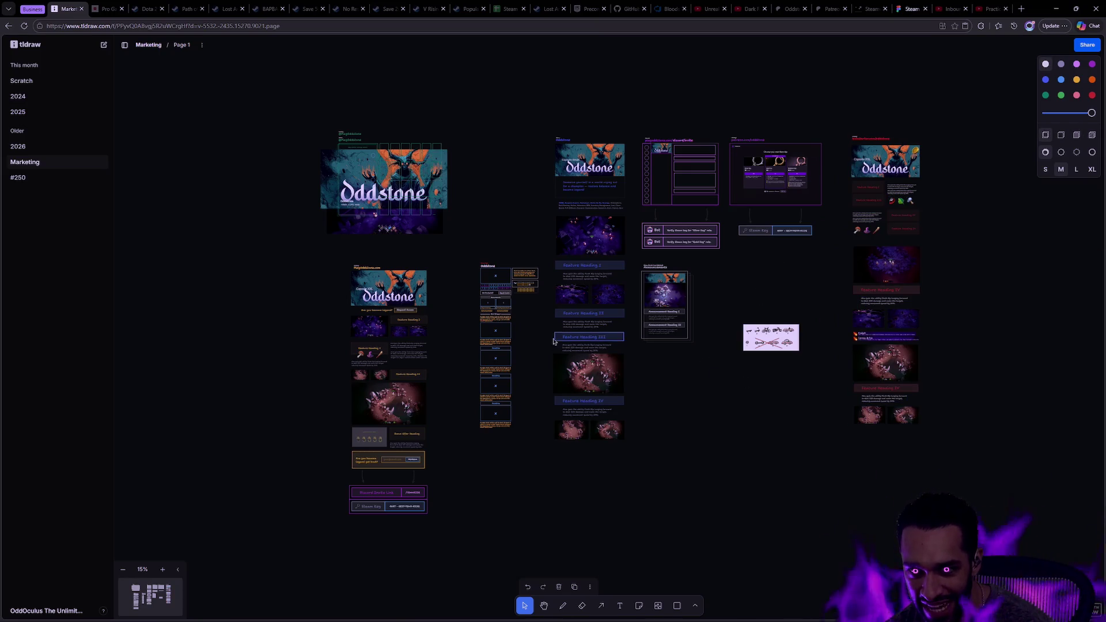
{"action": "scroll", "coordinate": [465, 251], "scroll_direction": "up", "scroll_amount": 3}
{"action": "scroll", "coordinate": [465, 251], "scroll_direction": "up", "scroll_amount": 2}
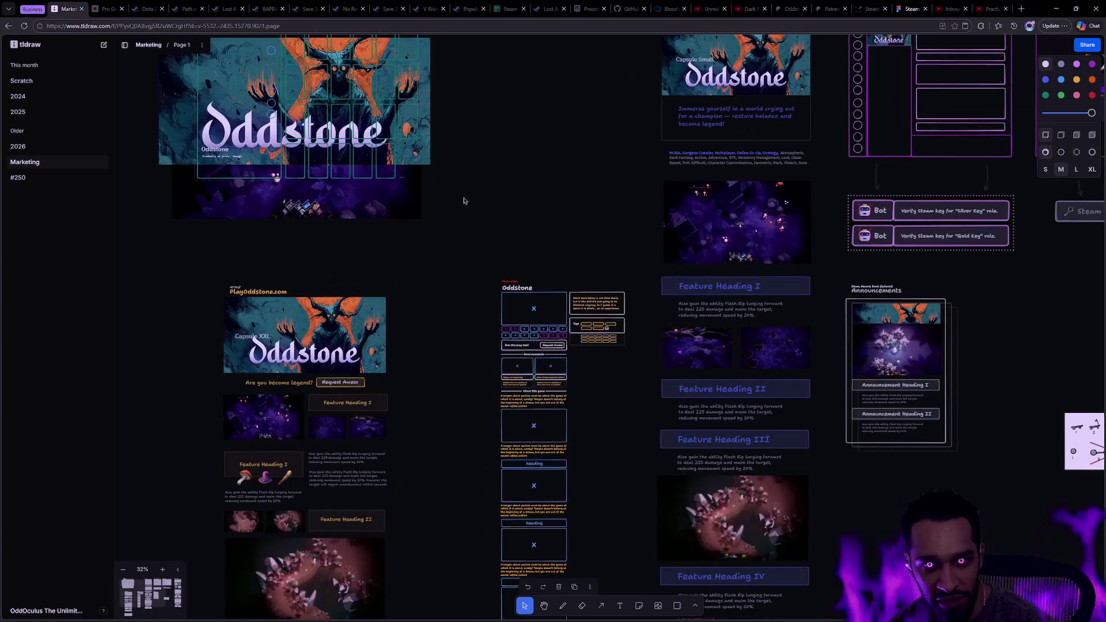
{"action": "left_click_drag", "start_coordinate": [464, 203], "coordinate": [624, 363]}
{"action": "mouse_move", "coordinate": [634, 433]}
{"action": "left_mouse_down"}
{"action": "mouse_move", "coordinate": [302, 136]}
{"action": "mouse_move", "coordinate": [250, 108]}
{"action": "left_mouse_up"}
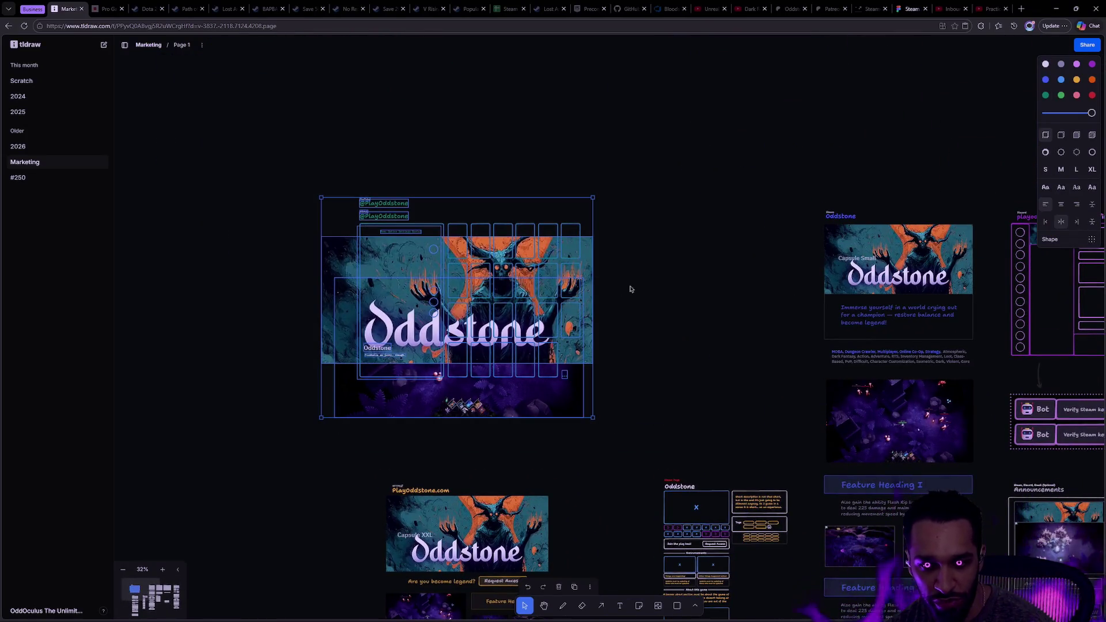
{"action": "left_click", "coordinate": [667, 331]}
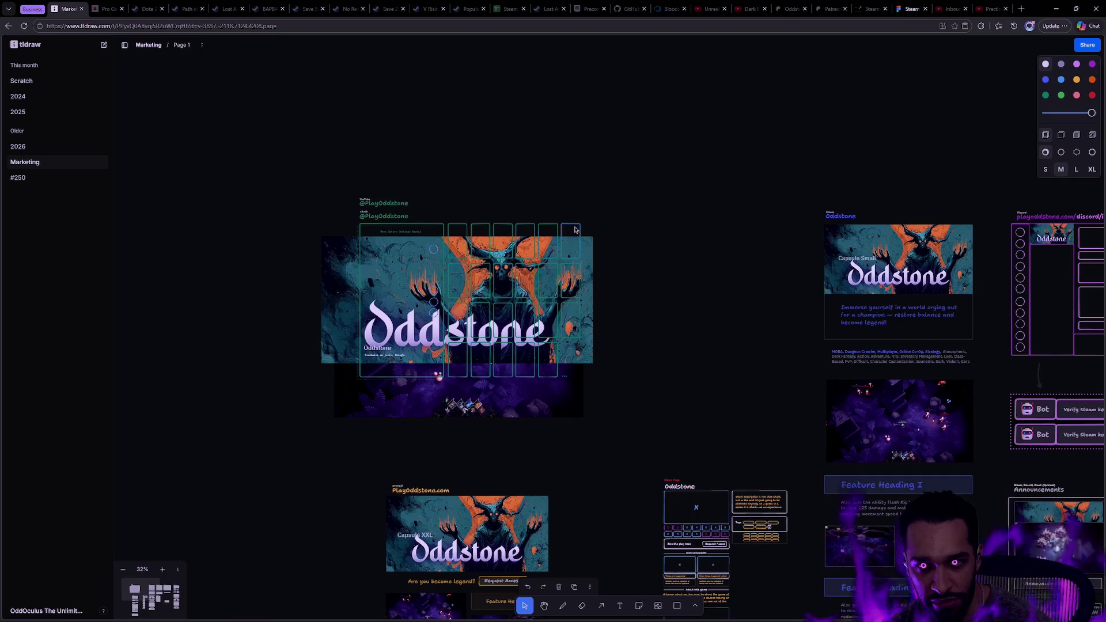
{"action": "left_click", "coordinate": [566, 259]}
{"action": "mouse_move", "coordinate": [568, 375]}
{"action": "left_mouse_down"}
{"action": "mouse_move", "coordinate": [694, 407]}
{"action": "mouse_move", "coordinate": [488, 326]}
{"action": "left_mouse_up"}
{"action": "left_click", "coordinate": [641, 266]}
{"action": "mouse_move", "coordinate": [605, 401]}
{"action": "left_mouse_down"}
{"action": "mouse_move", "coordinate": [249, 114]}
{"action": "mouse_move", "coordinate": [520, 380]}
{"action": "left_mouse_up"}
{"action": "left_click", "coordinate": [612, 377]}
{"action": "left_click", "coordinate": [561, 423]}
{"action": "left_click_drag", "start_coordinate": [205, 108], "coordinate": [575, 431]}
{"action": "left_click", "coordinate": [567, 265]}
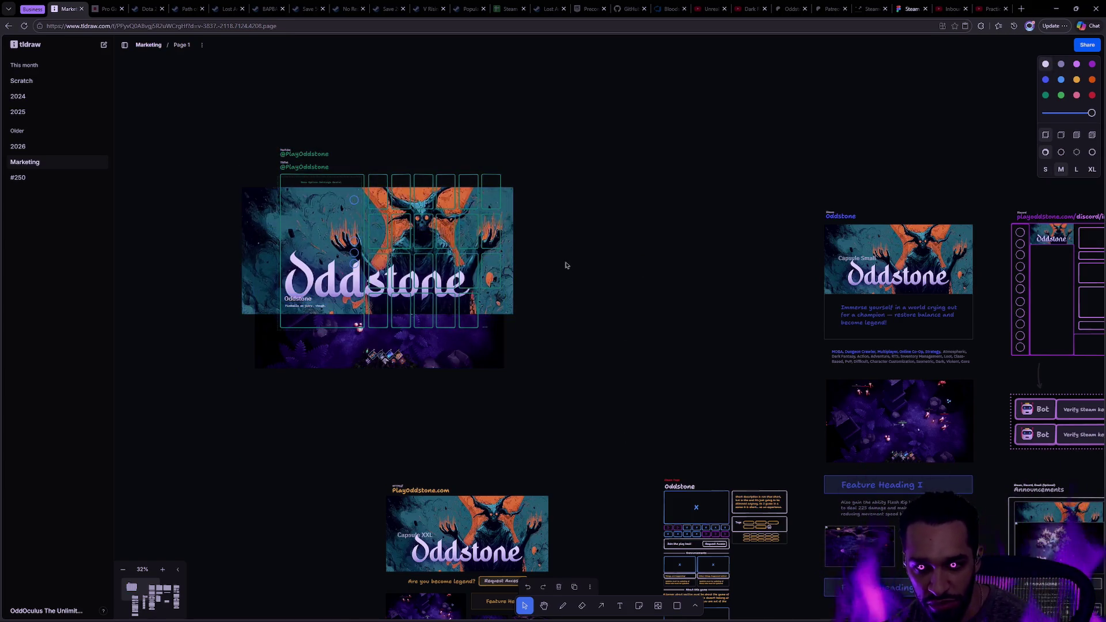
{"action": "scroll", "coordinate": [582, 270], "scroll_direction": "down", "scroll_amount": 3}
{"action": "mouse_move", "coordinate": [314, 259]}
{"action": "left_mouse_down"}
{"action": "mouse_move", "coordinate": [358, 284]}
{"action": "mouse_move", "coordinate": [541, 599]}
{"action": "mouse_move", "coordinate": [590, 441]}
{"action": "left_mouse_up"}
{"action": "scroll", "coordinate": [576, 438], "scroll_direction": "down", "scroll_amount": 3}
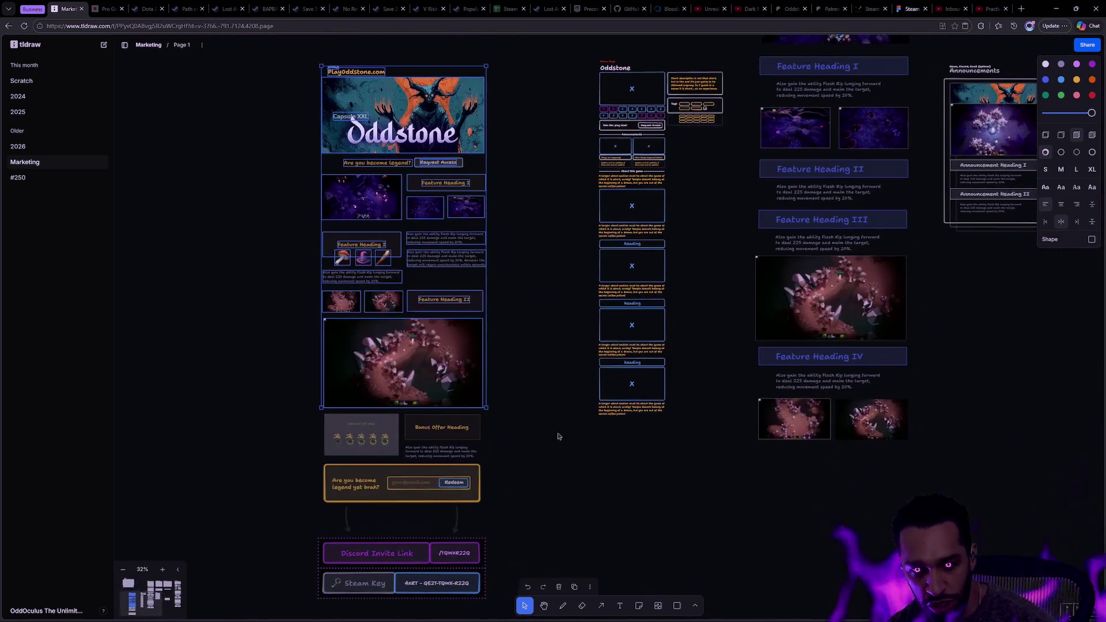
{"action": "mouse_move", "coordinate": [506, 584]}
{"action": "left_mouse_down"}
{"action": "mouse_move", "coordinate": [317, 248]}
{"action": "mouse_move", "coordinate": [185, 75]}
{"action": "mouse_move", "coordinate": [178, 50]}
{"action": "left_mouse_up"}
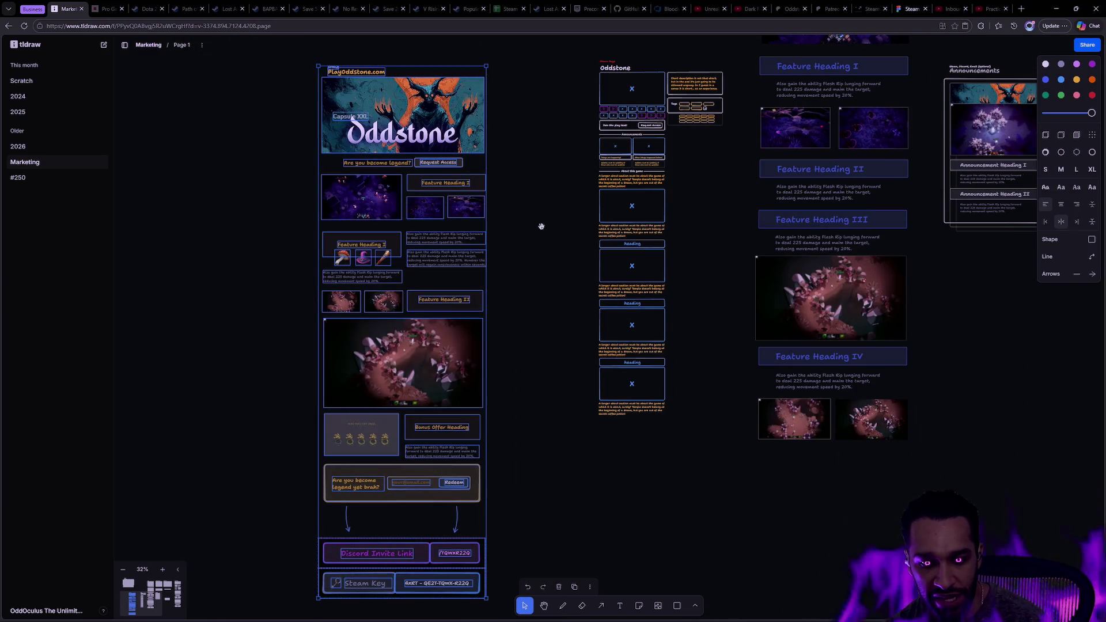
{"action": "scroll", "coordinate": [523, 469], "scroll_direction": "up", "scroll_amount": 5}
{"action": "mouse_move", "coordinate": [403, 374]}
{"action": "left_mouse_down"}
{"action": "mouse_move", "coordinate": [397, 276]}
{"action": "mouse_move", "coordinate": [388, 308]}
{"action": "left_mouse_up"}
{"action": "left_click", "coordinate": [551, 339]}
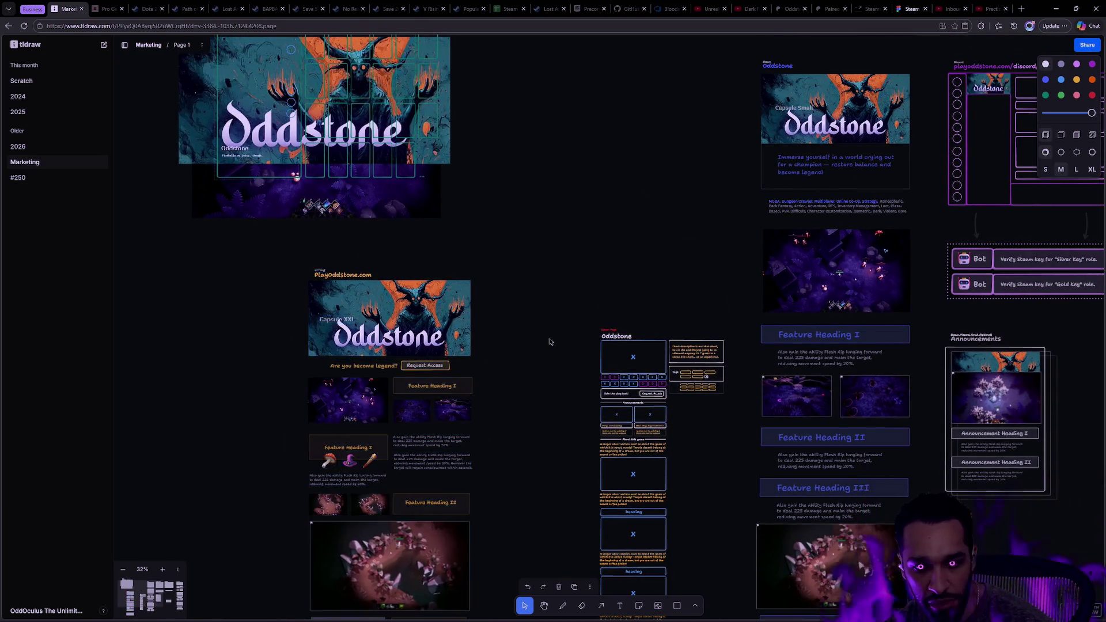
{"action": "left_click_drag", "start_coordinate": [603, 169], "coordinate": [597, 278]}
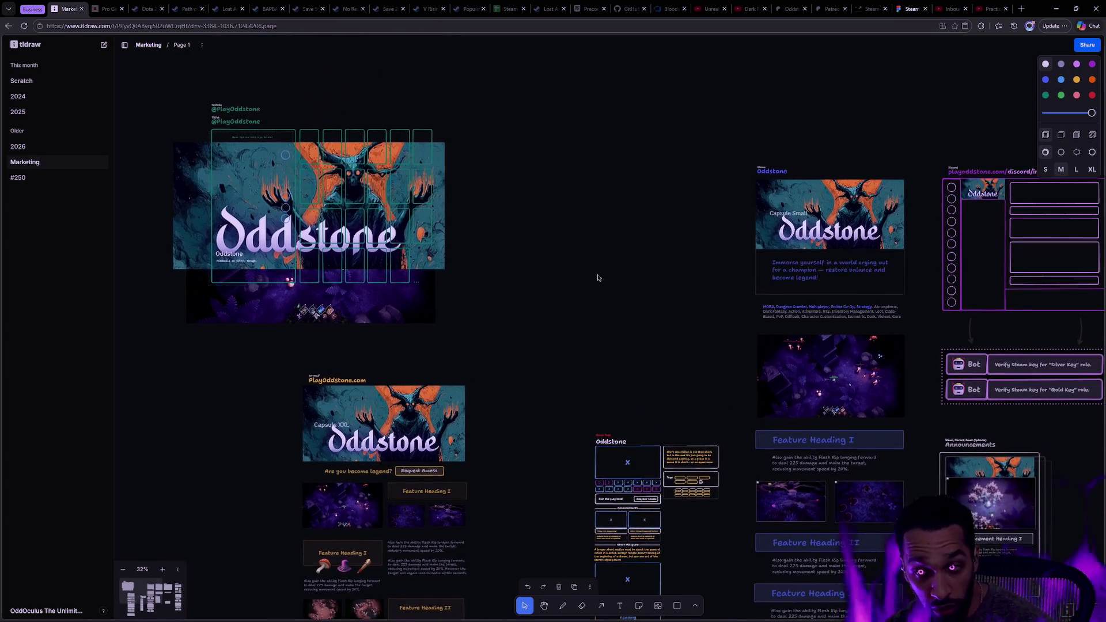
{"action": "left_click_drag", "start_coordinate": [858, 165], "coordinate": [768, 108]}
{"action": "left_click_drag", "start_coordinate": [666, 81], "coordinate": [831, 498]}
{"action": "scroll", "coordinate": [739, 176], "scroll_direction": "down", "scroll_amount": 3}
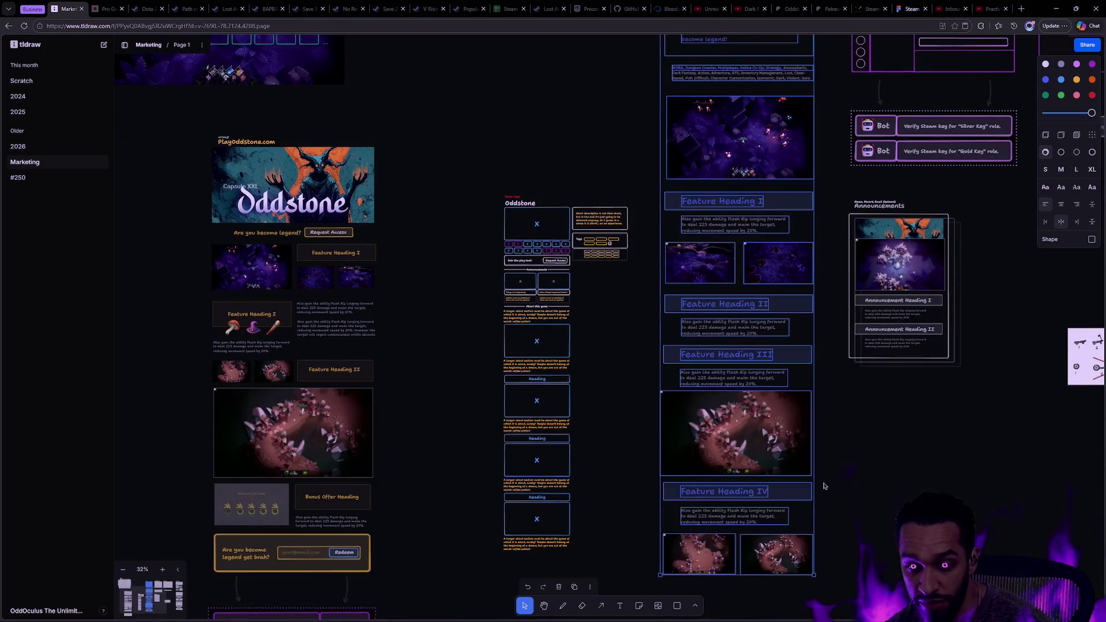
{"action": "scroll", "coordinate": [738, 175], "scroll_direction": "up", "scroll_amount": 1}
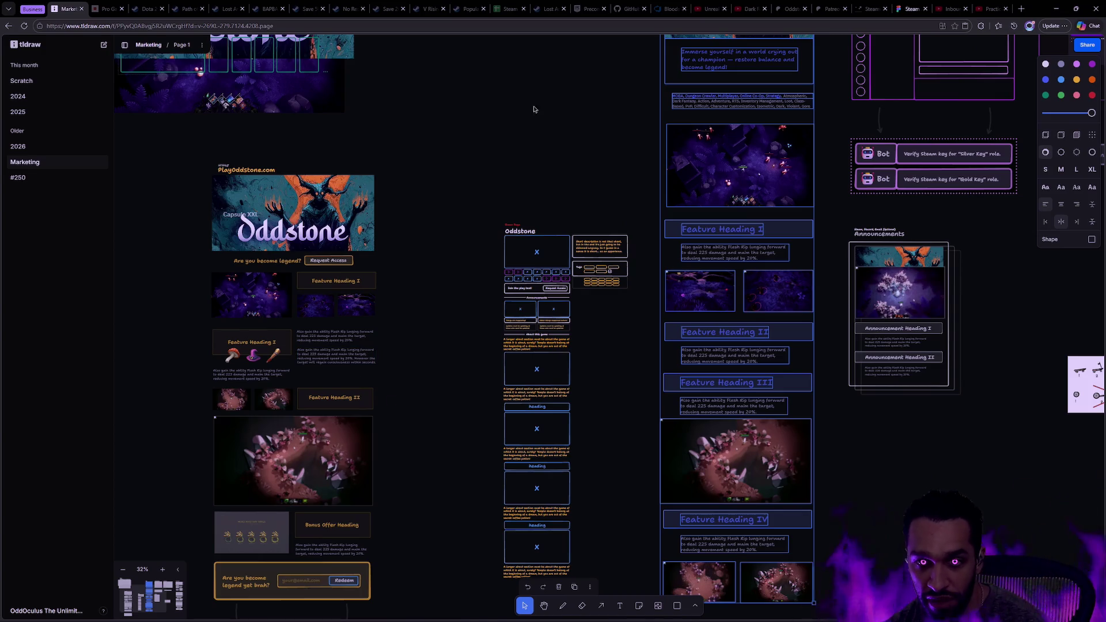
{"action": "left_click", "coordinate": [420, 284]}
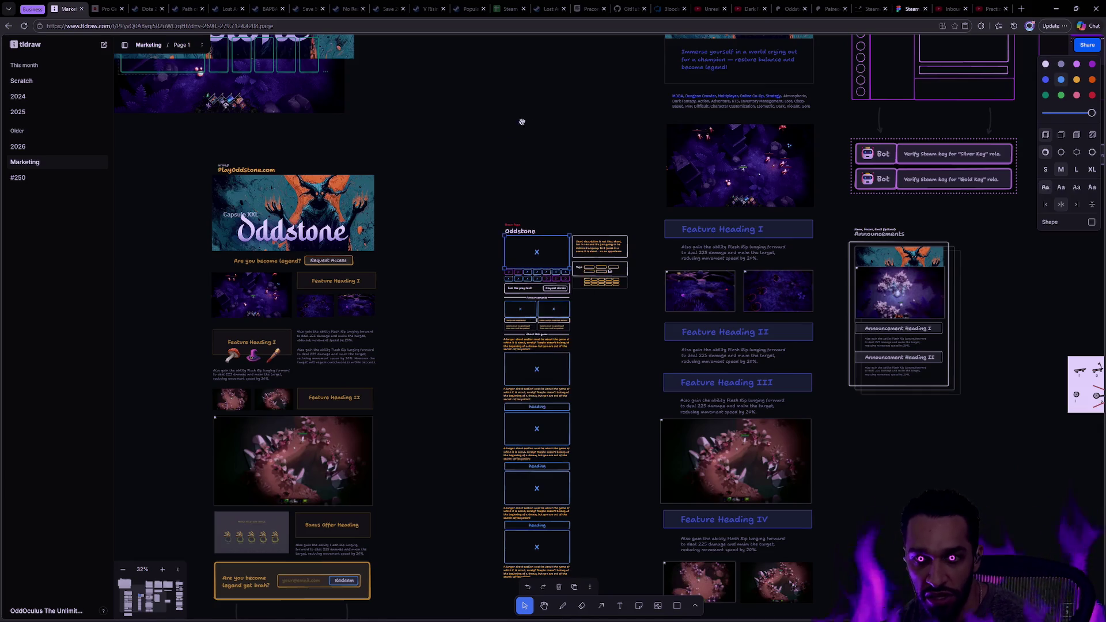
{"action": "left_click", "coordinate": [614, 285]}
{"action": "scroll", "coordinate": [616, 283], "scroll_direction": "down", "scroll_amount": 2}
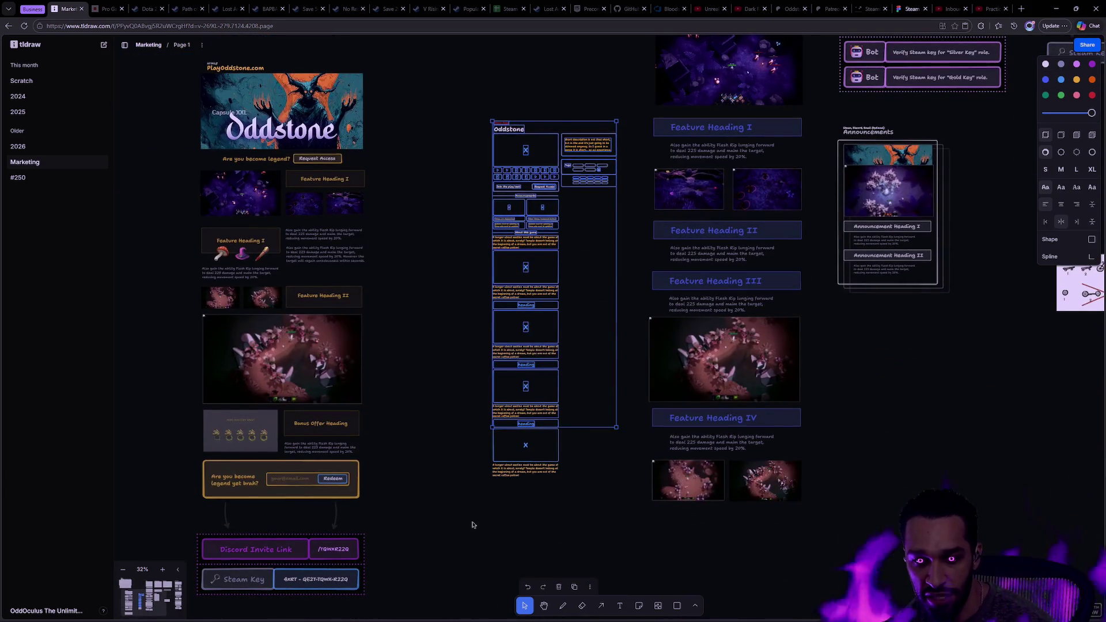
{"action": "mouse_move", "coordinate": [515, 148]}
{"action": "left_mouse_down"}
{"action": "mouse_move", "coordinate": [576, 336]}
{"action": "mouse_move", "coordinate": [688, 549]}
{"action": "left_mouse_up"}
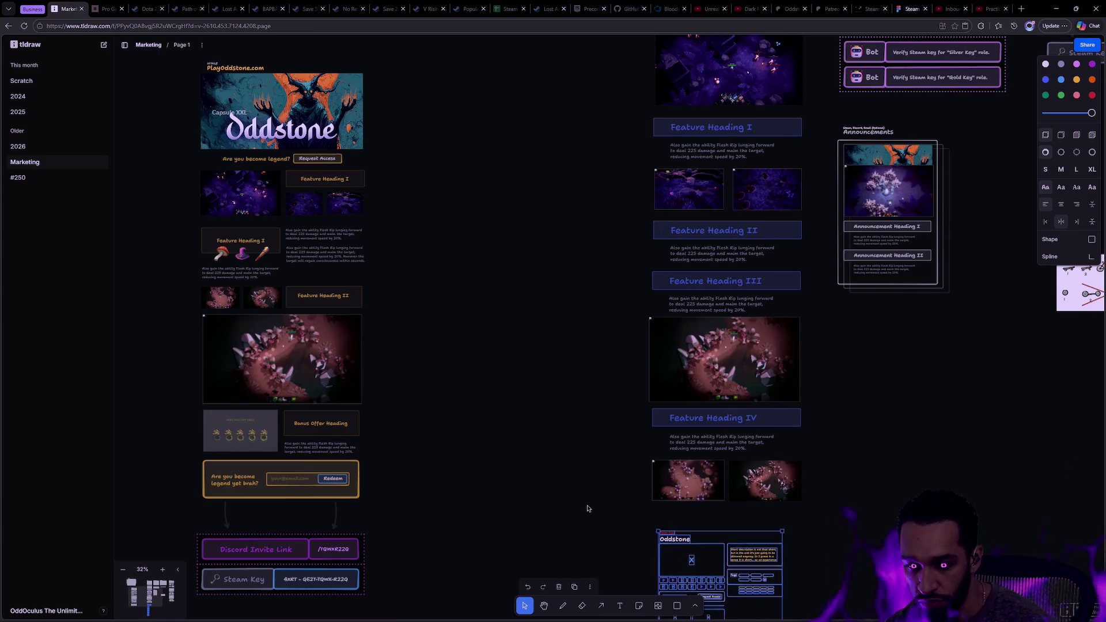
{"action": "left_click", "coordinate": [556, 432]}
{"action": "scroll", "coordinate": [547, 453], "scroll_direction": "up", "scroll_amount": 6}
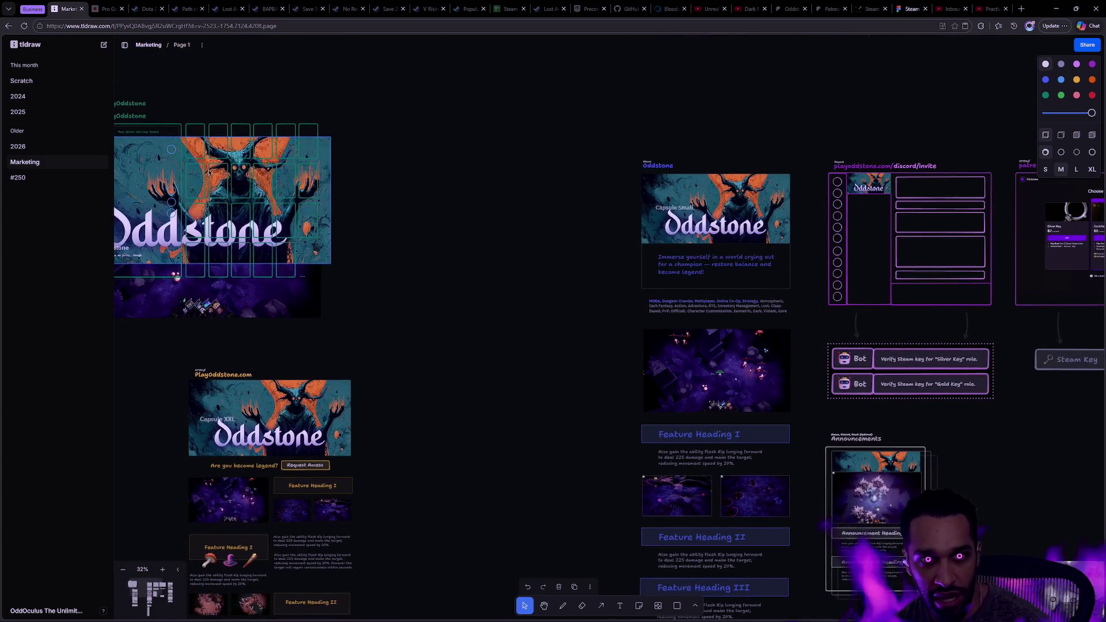
{"action": "scroll", "coordinate": [396, 176], "scroll_direction": "left", "scroll_amount": 2}
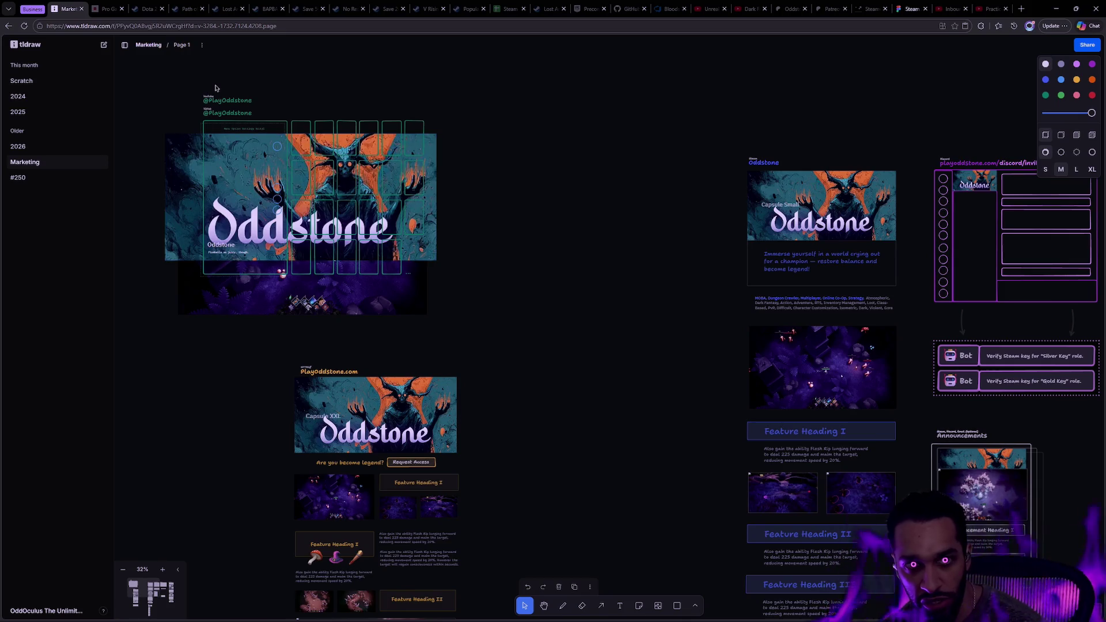
{"action": "scroll", "coordinate": [439, 210], "scroll_direction": "down", "scroll_amount": 3}
{"action": "scroll", "coordinate": [439, 210], "scroll_direction": "right", "scroll_amount": 2}
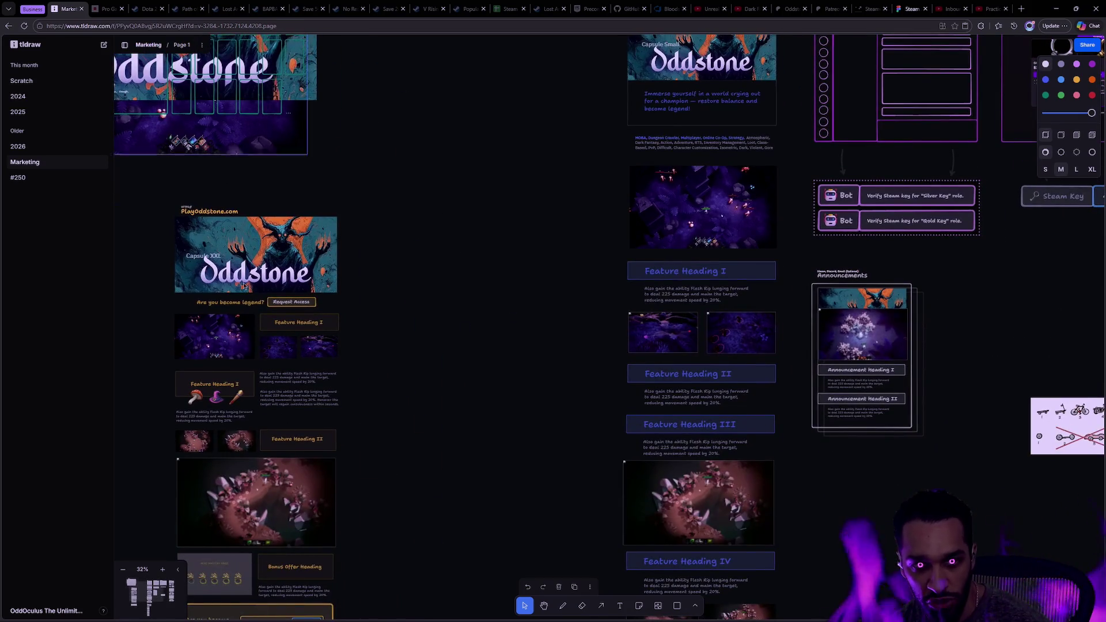
{"action": "scroll", "coordinate": [434, 246], "scroll_direction": "up", "scroll_amount": 2}
{"action": "scroll", "coordinate": [435, 246], "scroll_direction": "right", "scroll_amount": 2}
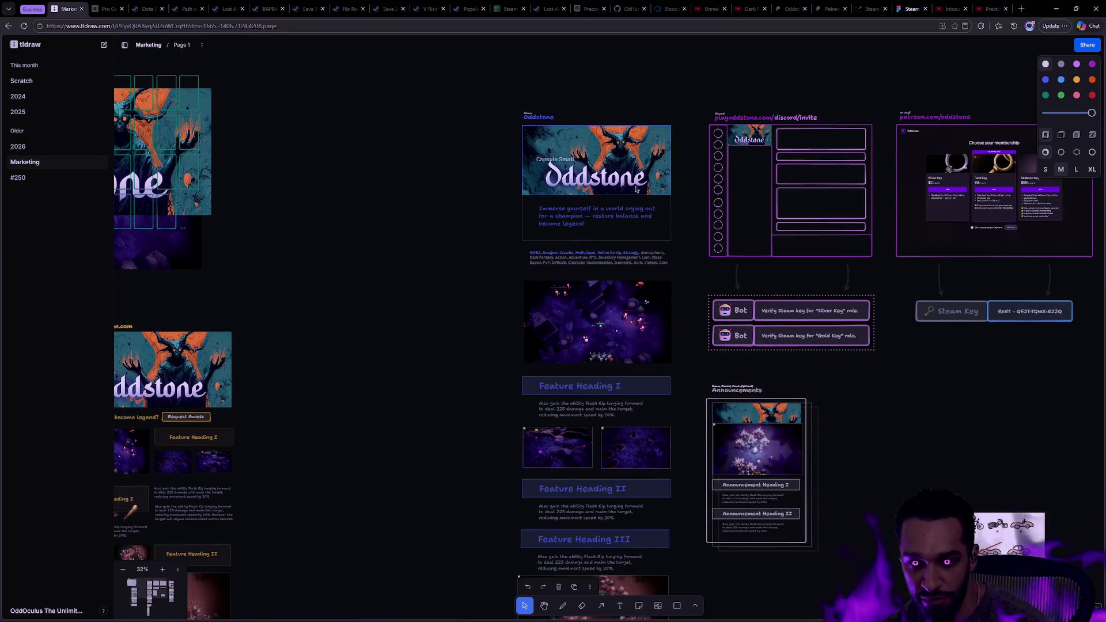
{"action": "left_click_drag", "start_coordinate": [878, 379], "coordinate": [705, 69]}
{"action": "left_click_drag", "start_coordinate": [927, 429], "coordinate": [581, 452]}
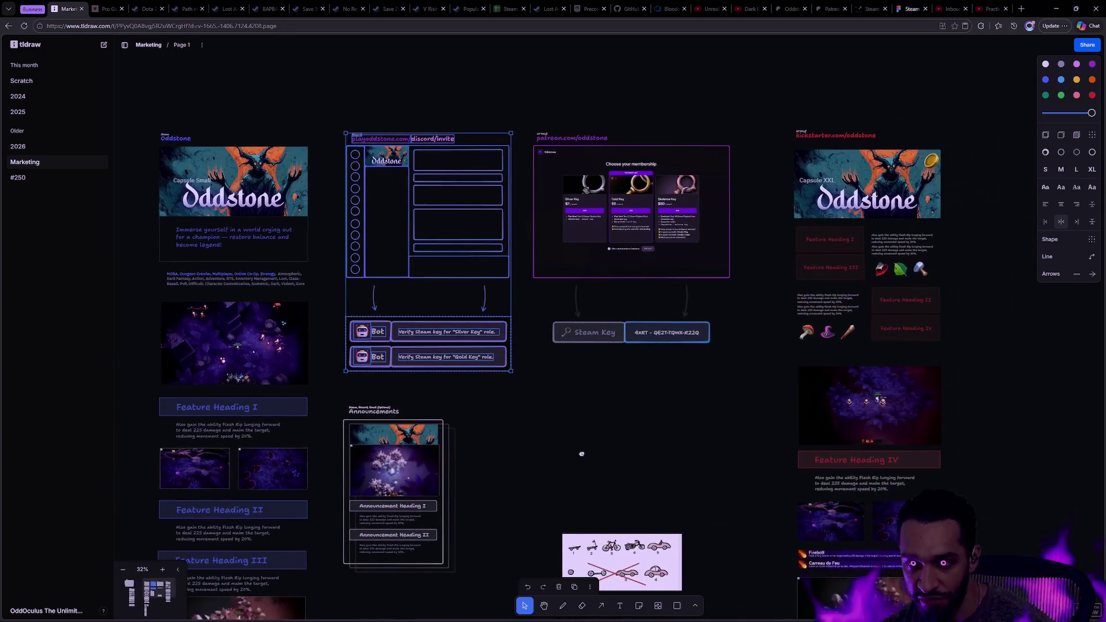
{"action": "scroll", "coordinate": [675, 237], "scroll_direction": "up", "scroll_amount": 5}
{"action": "scroll", "coordinate": [676, 237], "scroll_direction": "up", "scroll_amount": 2}
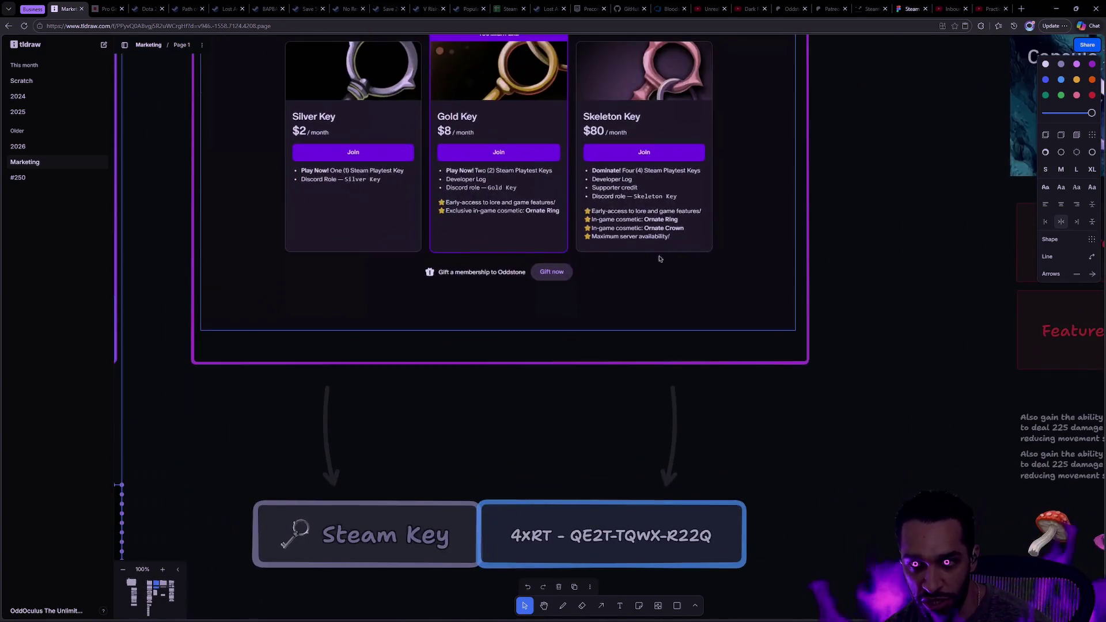
{"action": "scroll", "coordinate": [782, 380], "scroll_direction": "down", "scroll_amount": 4}
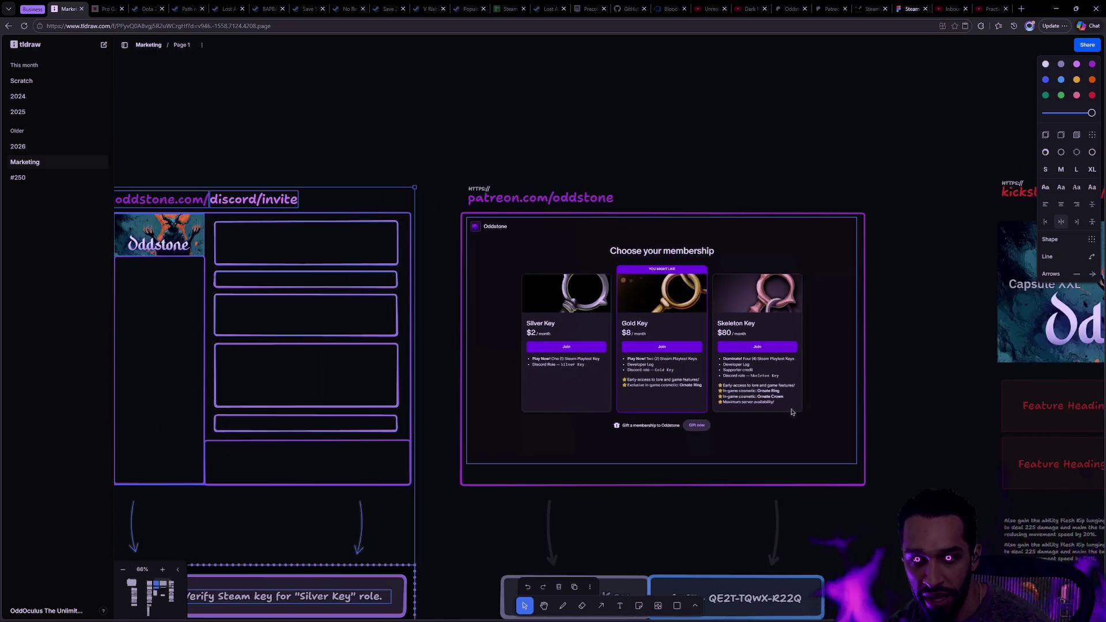
{"action": "scroll", "coordinate": [787, 354], "scroll_direction": "down", "scroll_amount": 2}
{"action": "scroll", "coordinate": [803, 353], "scroll_direction": "down", "scroll_amount": 5}
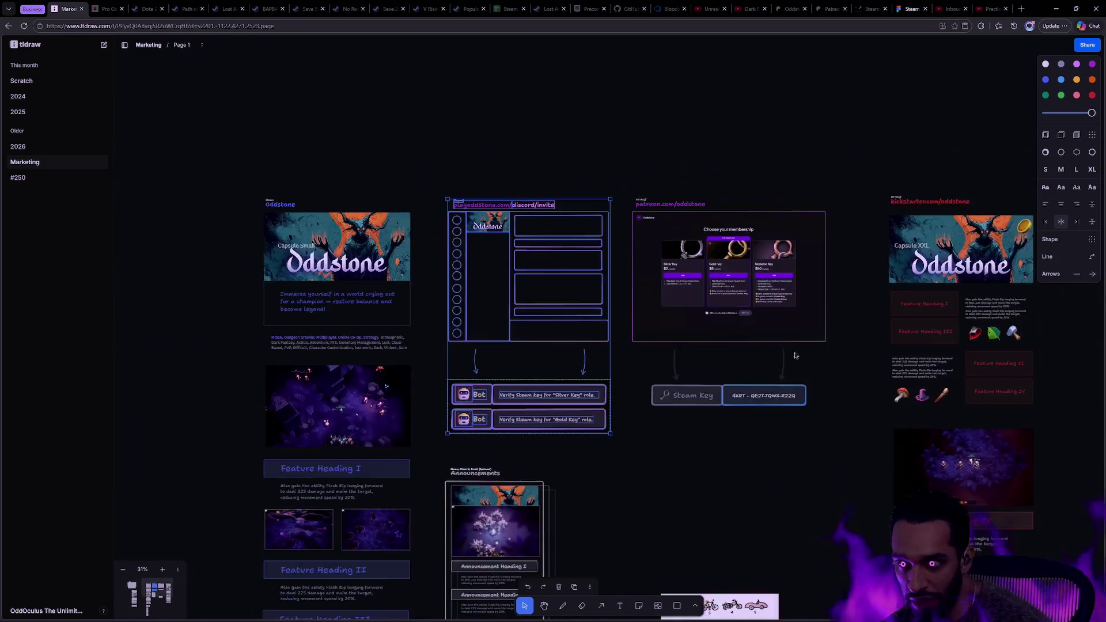
{"action": "scroll", "coordinate": [729, 276], "scroll_direction": "right", "scroll_amount": 5}
{"action": "scroll", "coordinate": [728, 276], "scroll_direction": "up", "scroll_amount": 3}
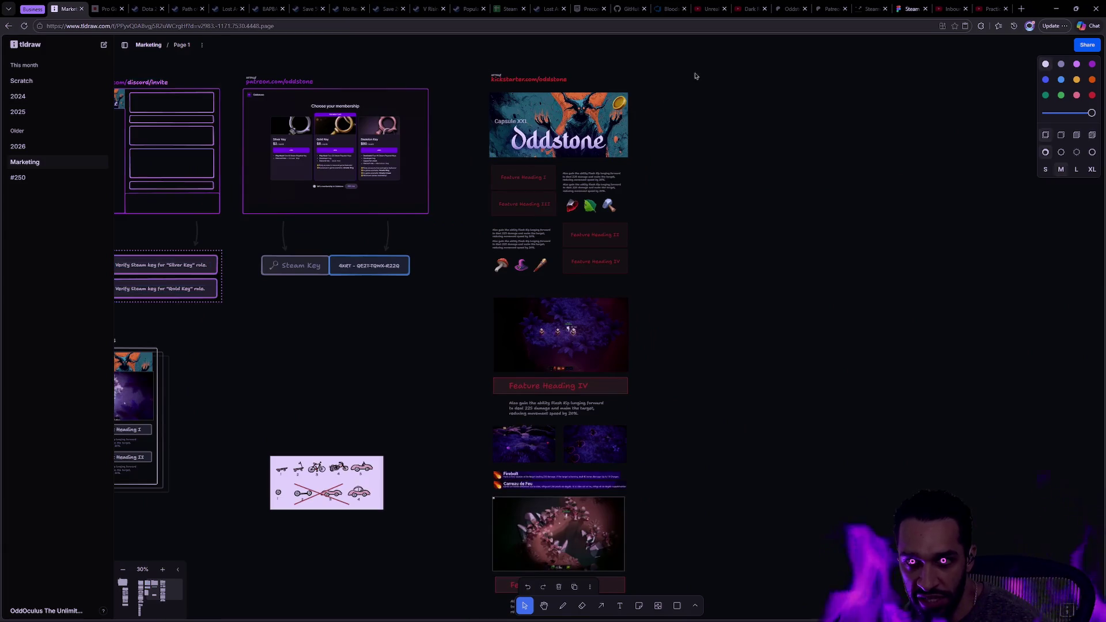
{"action": "scroll", "coordinate": [545, 364], "scroll_direction": "left", "scroll_amount": 3}
{"action": "scroll", "coordinate": [544, 364], "scroll_direction": "left", "scroll_amount": 10}
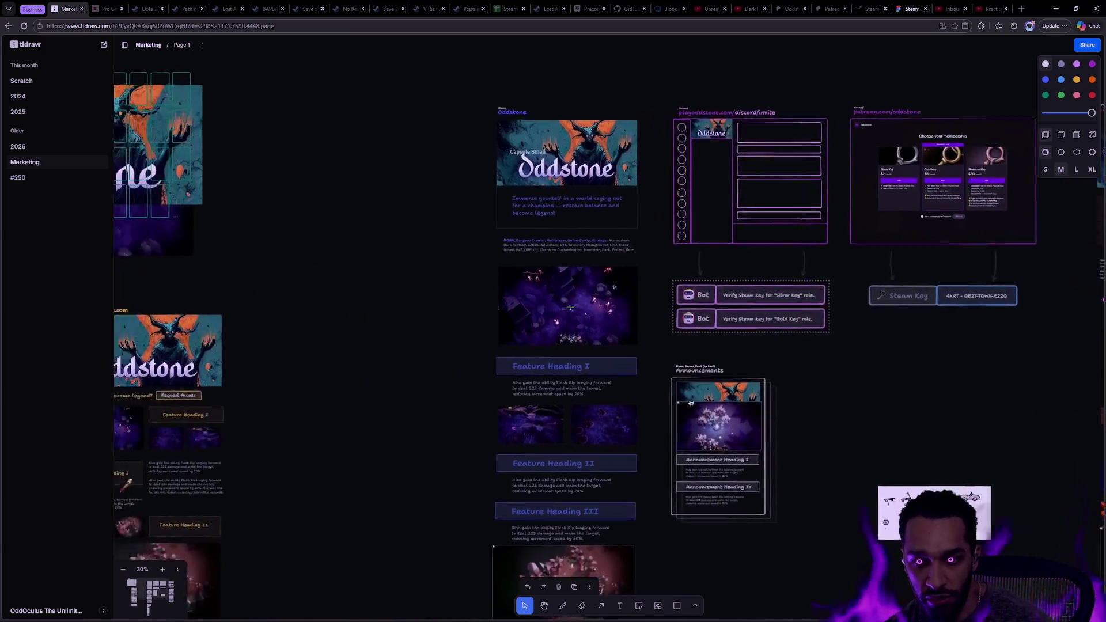
{"action": "scroll", "coordinate": [533, 306], "scroll_direction": "right", "scroll_amount": 4}
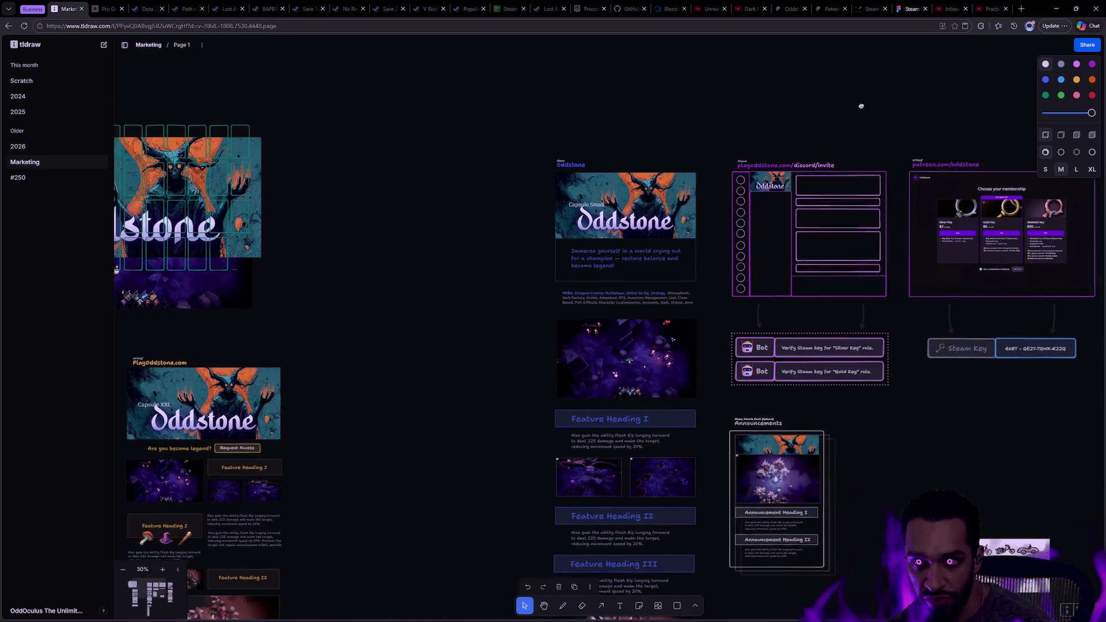
{"action": "scroll", "coordinate": [862, 106], "scroll_direction": "right", "scroll_amount": 4}
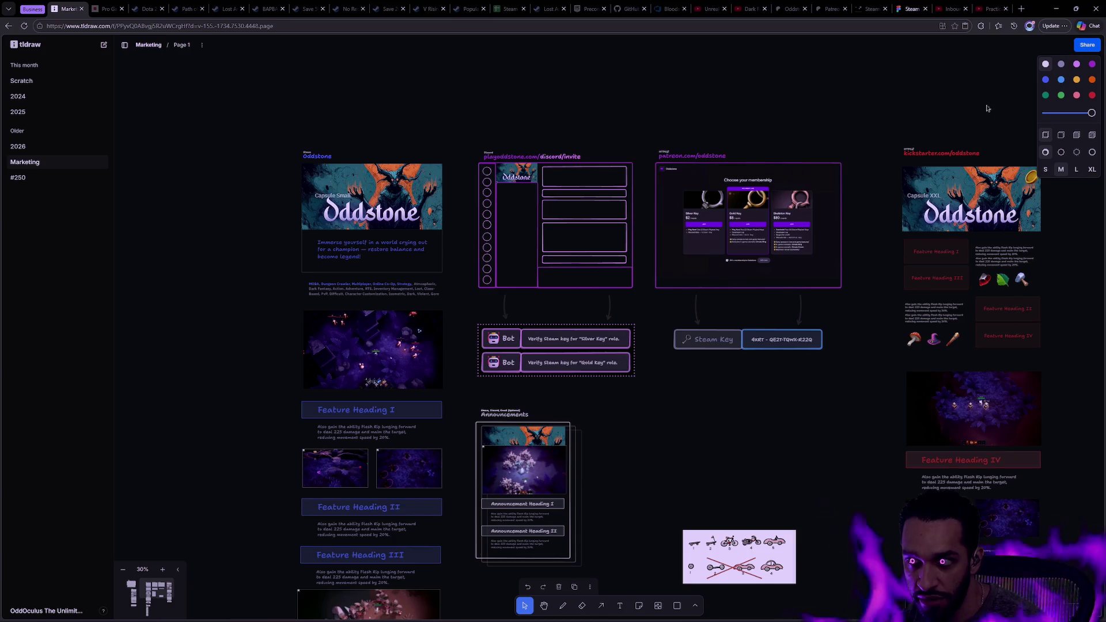
{"action": "scroll", "coordinate": [674, 123], "scroll_direction": "left", "scroll_amount": 8}
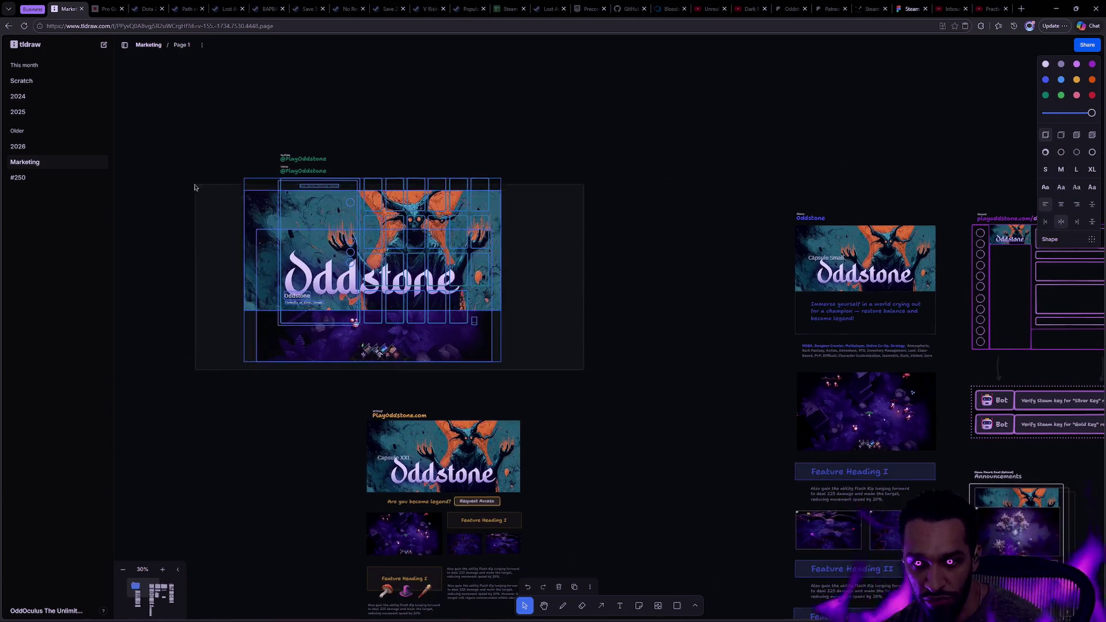
{"action": "scroll", "coordinate": [624, 206], "scroll_direction": "right", "scroll_amount": 8}
{"action": "scroll", "coordinate": [623, 206], "scroll_direction": "down", "scroll_amount": 3}
{"action": "scroll", "coordinate": [631, 441], "scroll_direction": "up", "scroll_amount": 5}
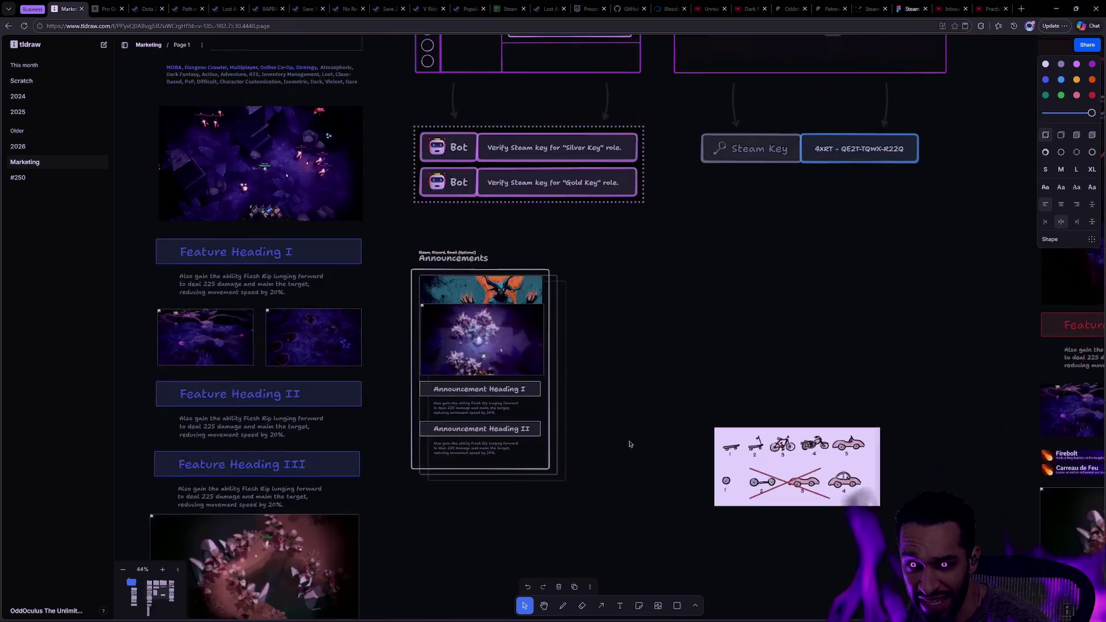
{"action": "left_click_drag", "start_coordinate": [604, 506], "coordinate": [306, 163]}
{"action": "scroll", "coordinate": [306, 163], "scroll_direction": "left", "scroll_amount": 4}
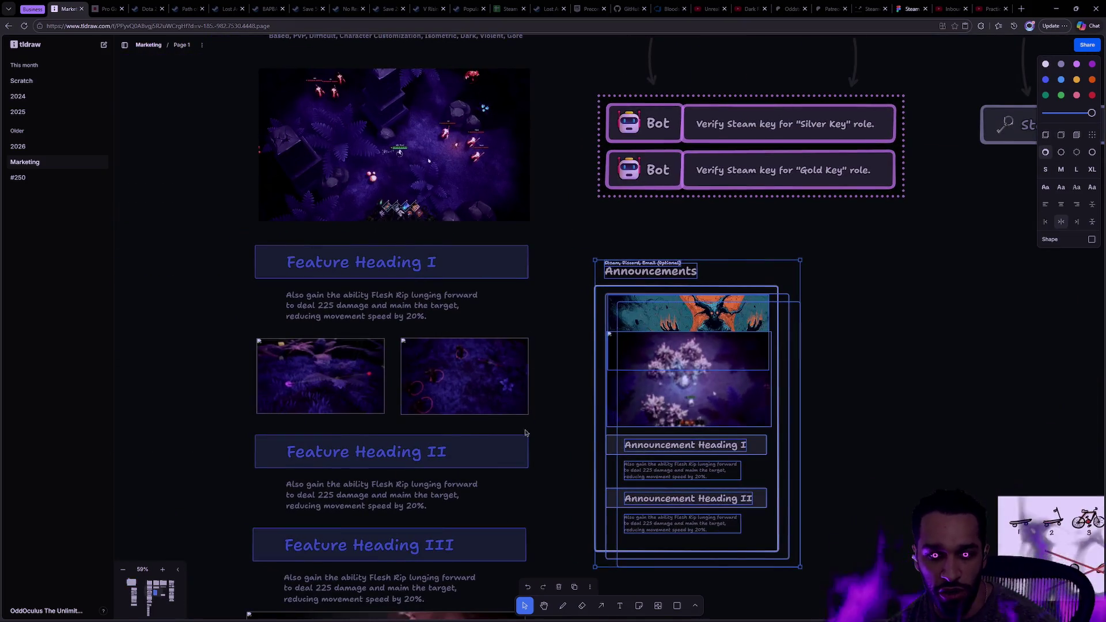
{"action": "scroll", "coordinate": [523, 489], "scroll_direction": "down", "scroll_amount": 15}
{"action": "scroll", "coordinate": [628, 370], "scroll_direction": "up", "scroll_amount": 5}
{"action": "scroll", "coordinate": [557, 337], "scroll_direction": "up", "scroll_amount": 3}
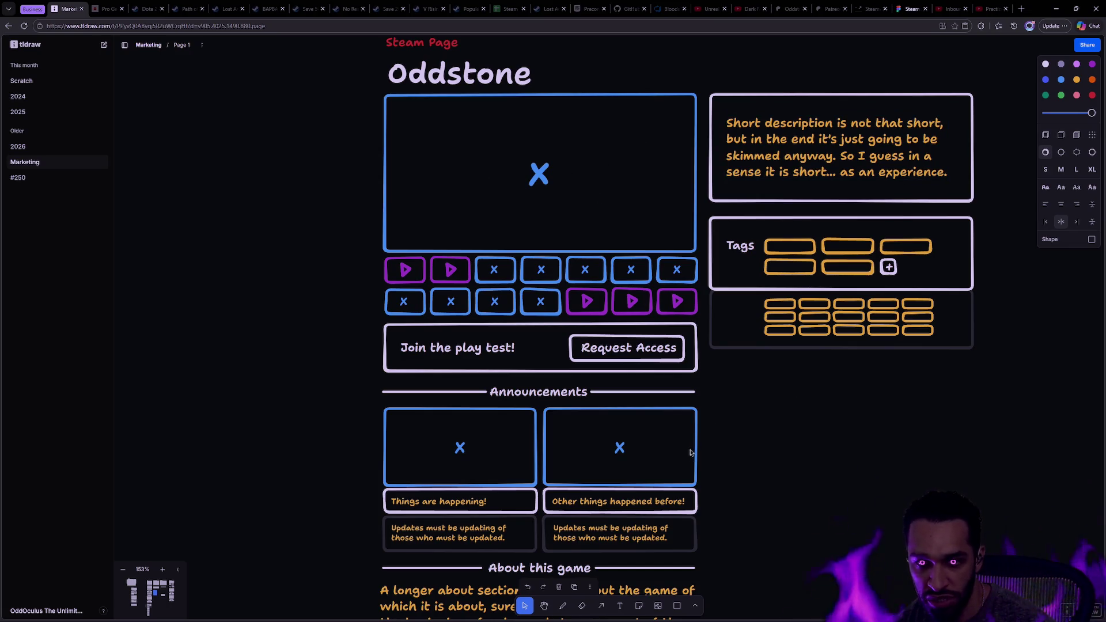
{"action": "scroll", "coordinate": [690, 452], "scroll_direction": "down", "scroll_amount": 2}
{"action": "scroll", "coordinate": [757, 444], "scroll_direction": "down", "scroll_amount": 3}
{"action": "mouse_move", "coordinate": [702, 448]}
{"action": "left_mouse_down"}
{"action": "mouse_move", "coordinate": [413, 334]}
{"action": "mouse_move", "coordinate": [321, 276]}
{"action": "mouse_move", "coordinate": [349, 288]}
{"action": "left_mouse_up"}
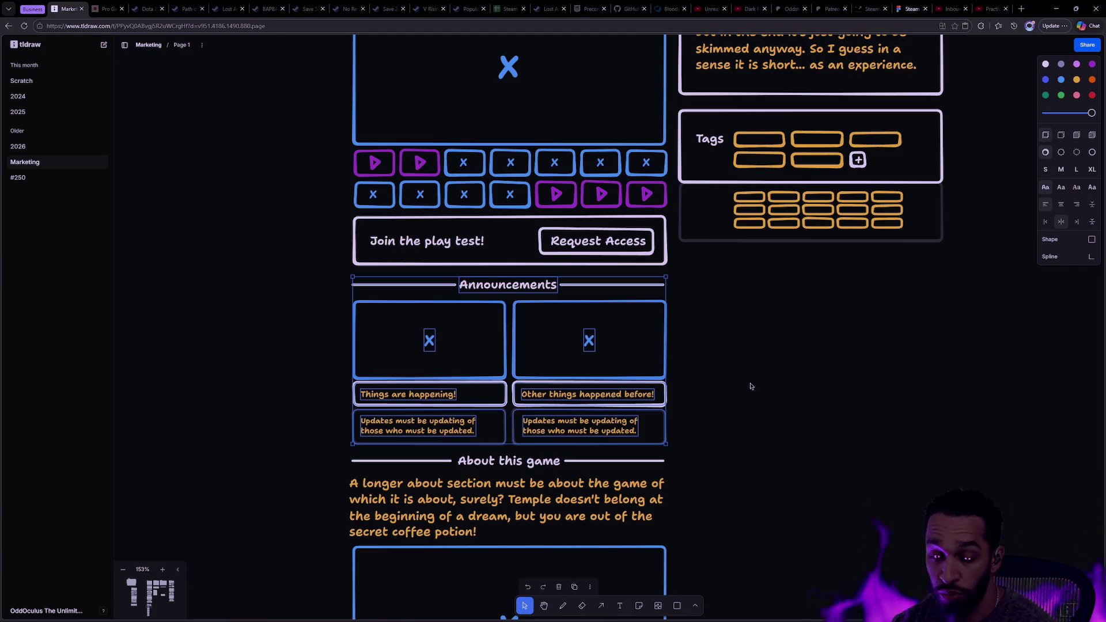
{"action": "left_click", "coordinate": [753, 385]}
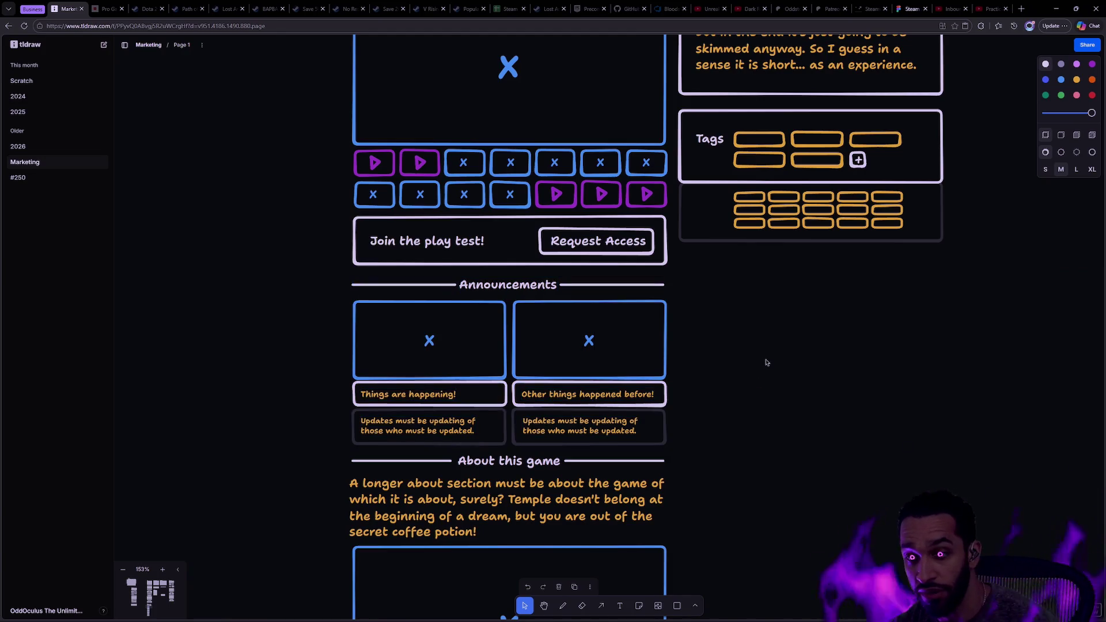
{"action": "scroll", "coordinate": [761, 383], "scroll_direction": "down", "scroll_amount": 5}
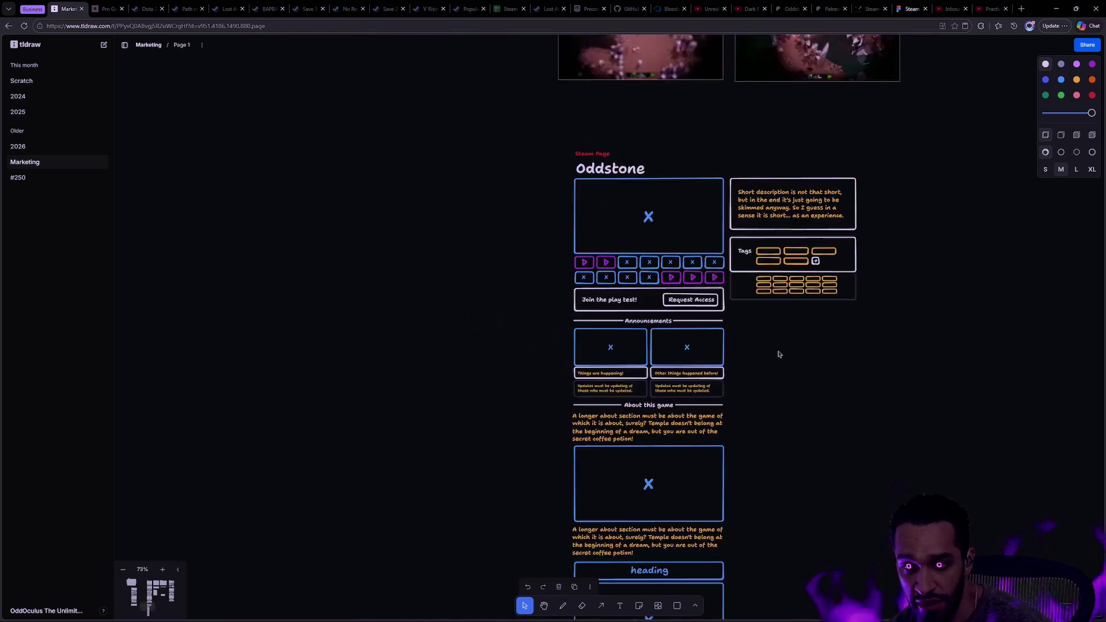
Step: Zoom and pan around the Marketing board to survey the landing page mockups
{"action": "scroll", "coordinate": [838, 327], "scroll_direction": "up", "scroll_amount": 10}
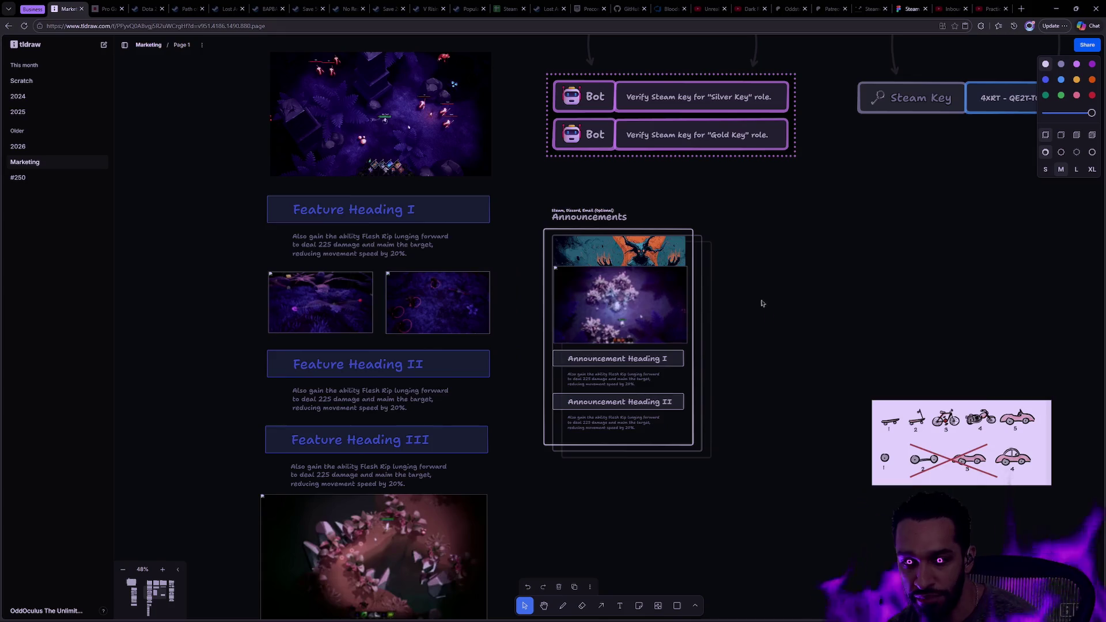
{"action": "scroll", "coordinate": [646, 316], "scroll_direction": "up", "scroll_amount": 2}
{"action": "scroll", "coordinate": [646, 316], "scroll_direction": "down", "scroll_amount": 2}
{"action": "scroll", "coordinate": [691, 363], "scroll_direction": "down", "scroll_amount": 3}
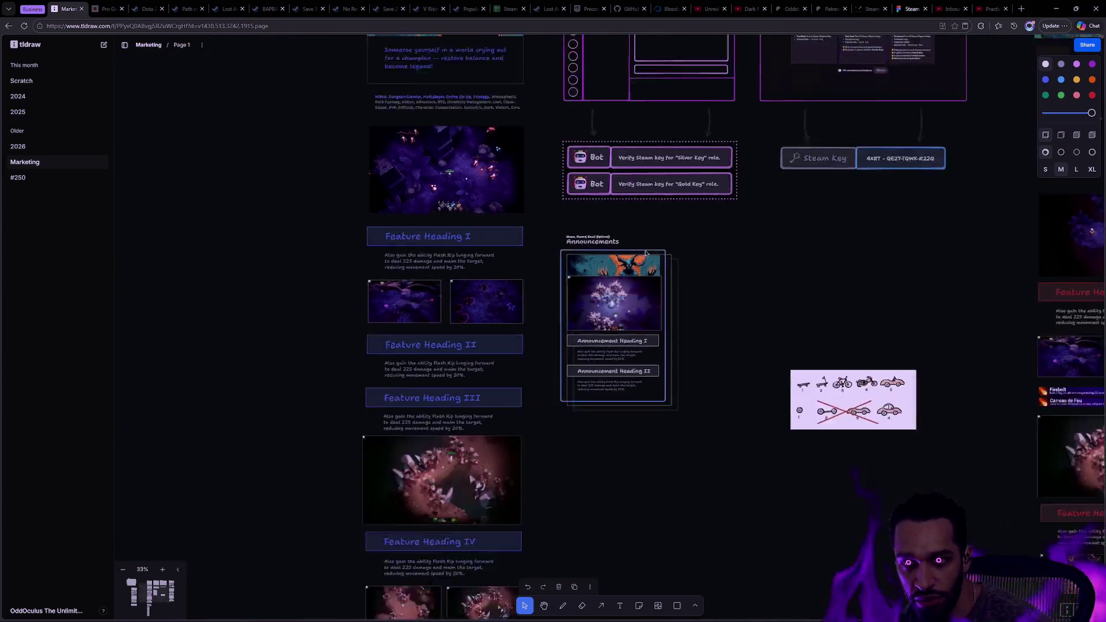
{"action": "scroll", "coordinate": [730, 409], "scroll_direction": "up", "scroll_amount": 5}
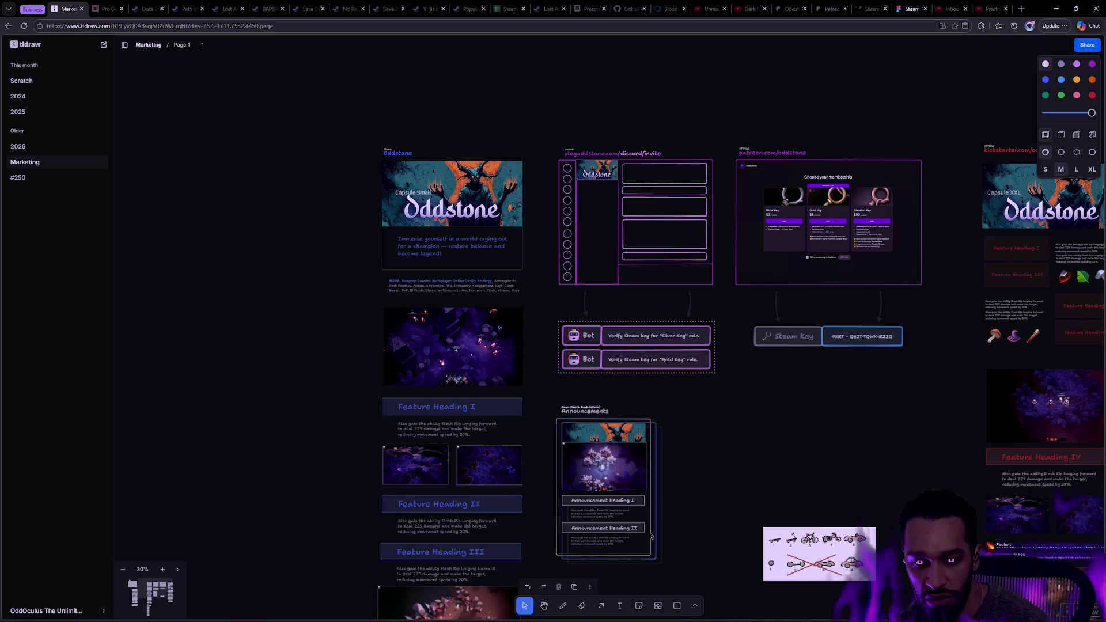
{"action": "scroll", "coordinate": [440, 464], "scroll_direction": "up", "scroll_amount": 3}
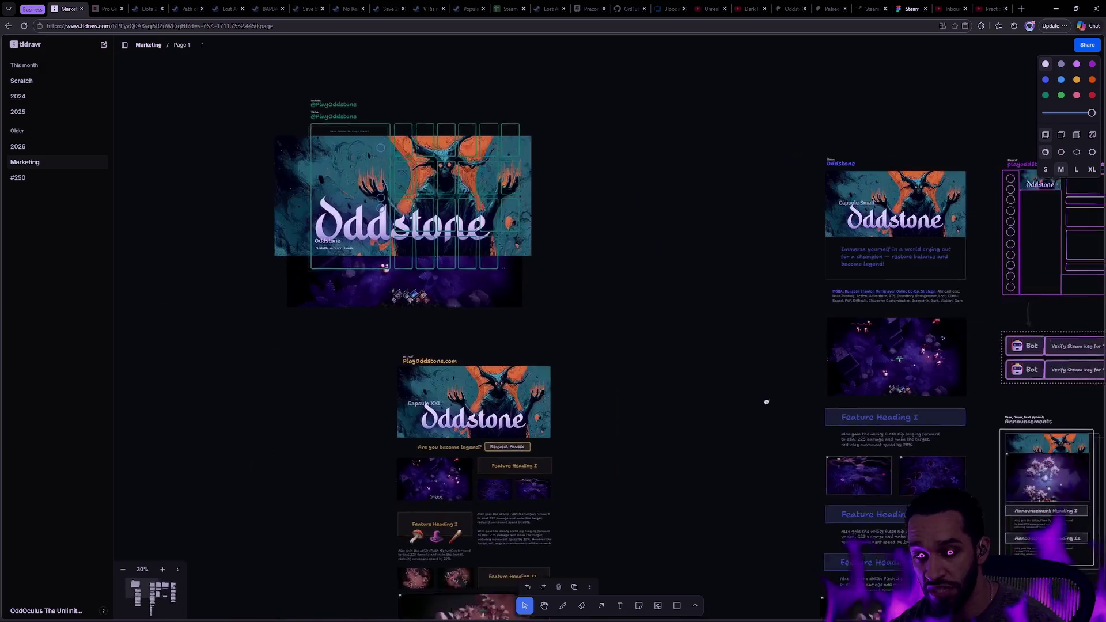
{"action": "scroll", "coordinate": [749, 346], "scroll_direction": "down", "scroll_amount": 10}
{"action": "scroll", "coordinate": [748, 438], "scroll_direction": "up", "scroll_amount": 3}
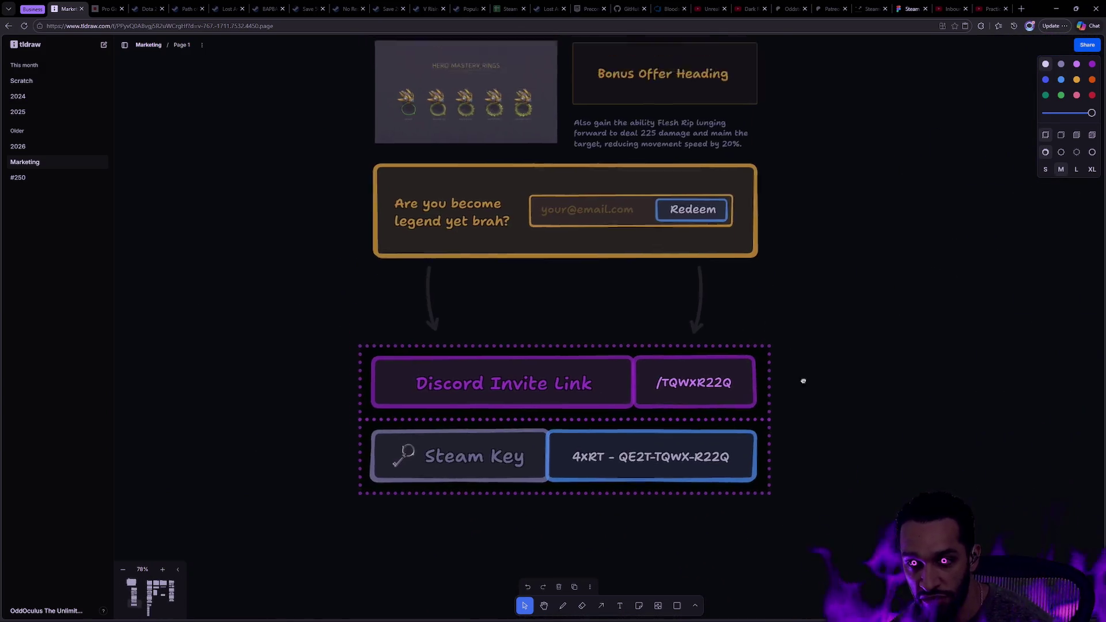
{"action": "scroll", "coordinate": [748, 346], "scroll_direction": "up", "scroll_amount": 2}
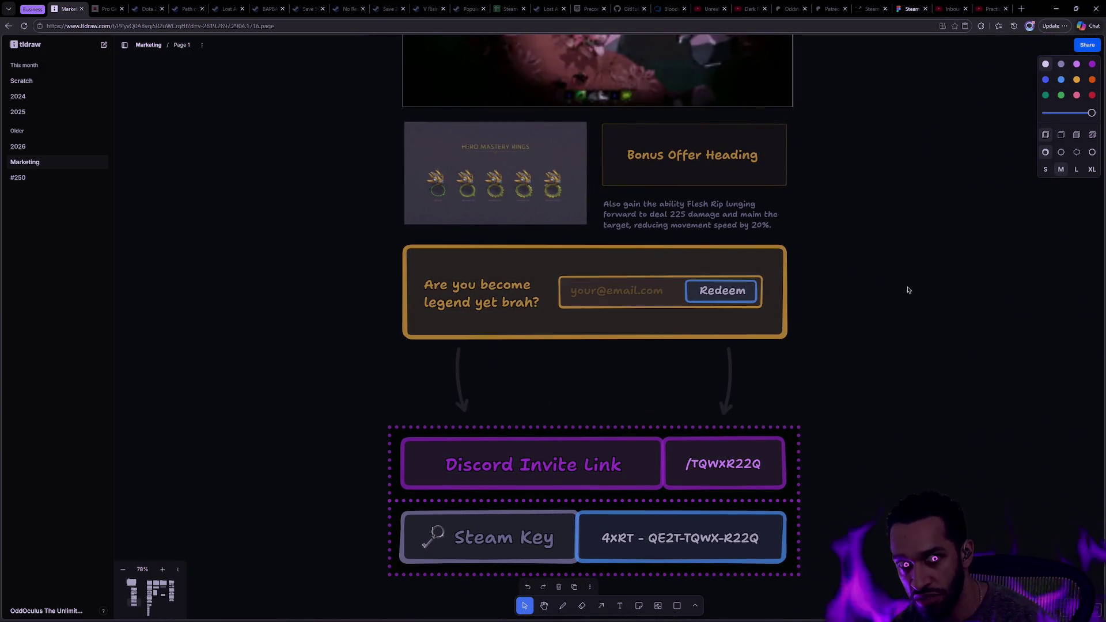
{"action": "scroll", "coordinate": [906, 289], "scroll_direction": "down", "scroll_amount": 10}
{"action": "left_click_drag", "start_coordinate": [916, 242], "coordinate": [369, 411]}
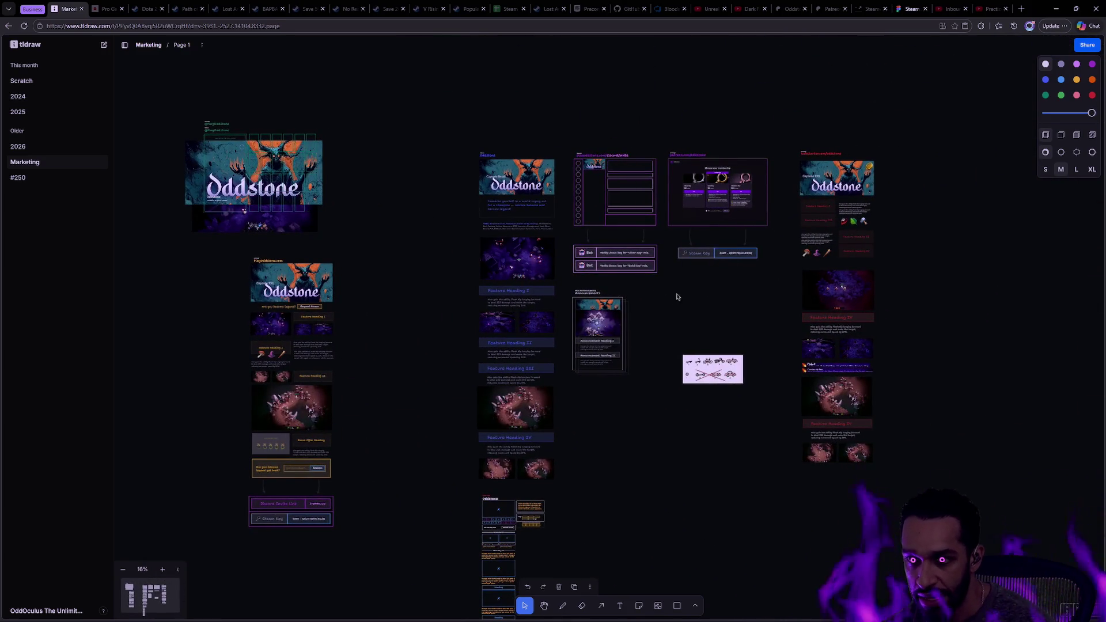
{"action": "scroll", "coordinate": [628, 311], "scroll_direction": "up", "scroll_amount": 5}
{"action": "scroll", "coordinate": [660, 309], "scroll_direction": "down", "scroll_amount": 5}
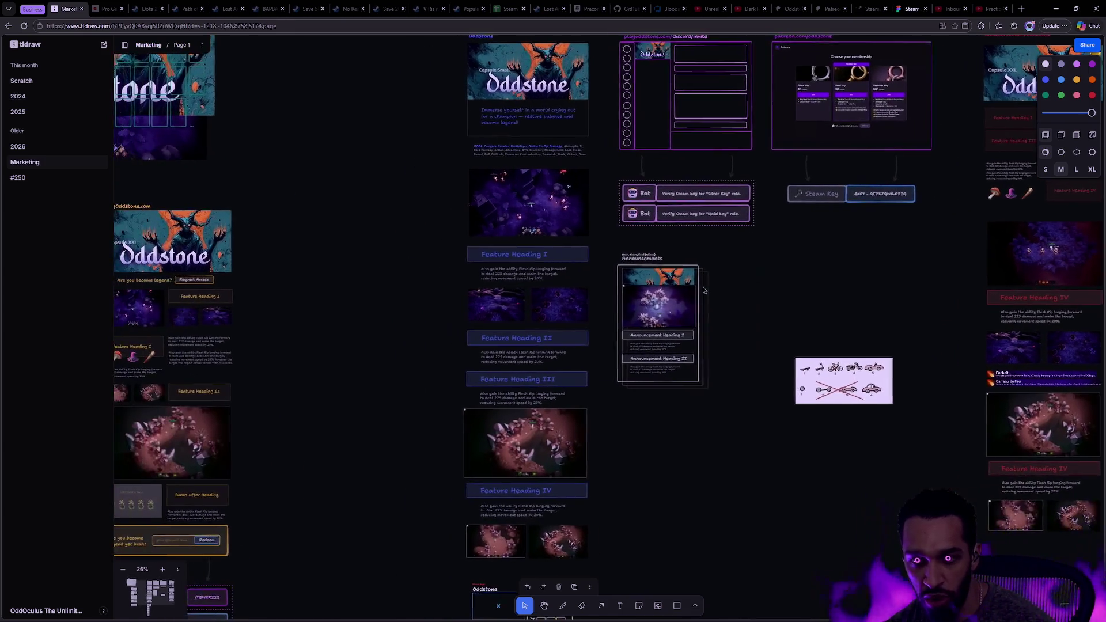
{"action": "mouse_move", "coordinate": [933, 439]}
{"action": "left_mouse_down"}
{"action": "mouse_move", "coordinate": [558, 217]}
{"action": "mouse_move", "coordinate": [531, 75]}
{"action": "left_mouse_up"}
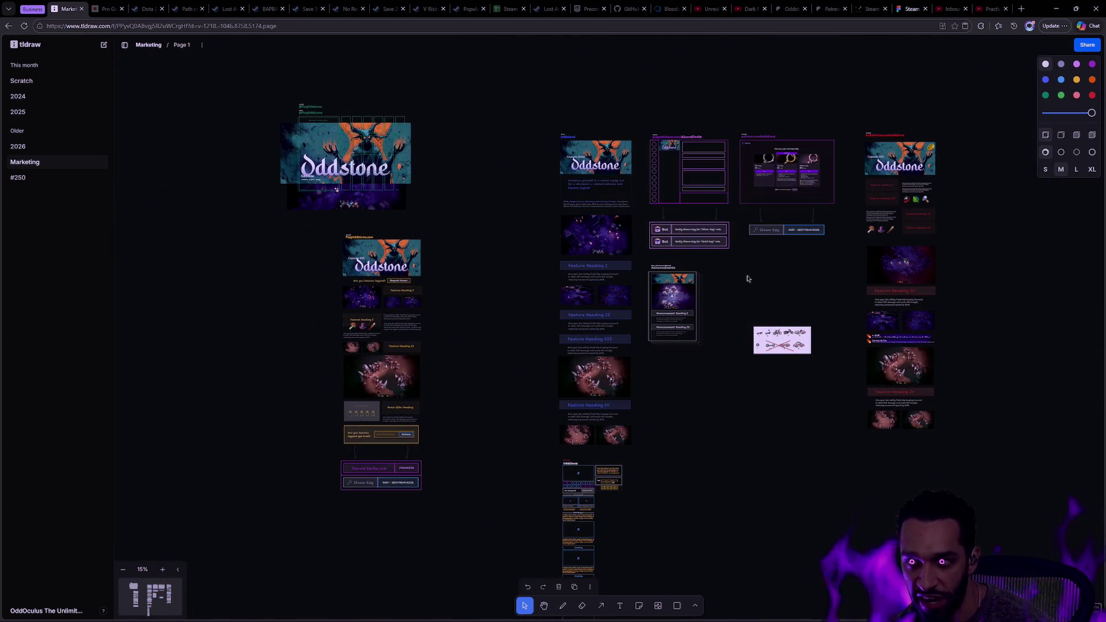
{"action": "scroll", "coordinate": [645, 248], "scroll_direction": "down", "scroll_amount": 3}
{"action": "left_click_drag", "start_coordinate": [572, 116], "coordinate": [887, 536]}
{"action": "scroll", "coordinate": [578, 240], "scroll_direction": "up", "scroll_amount": 5}
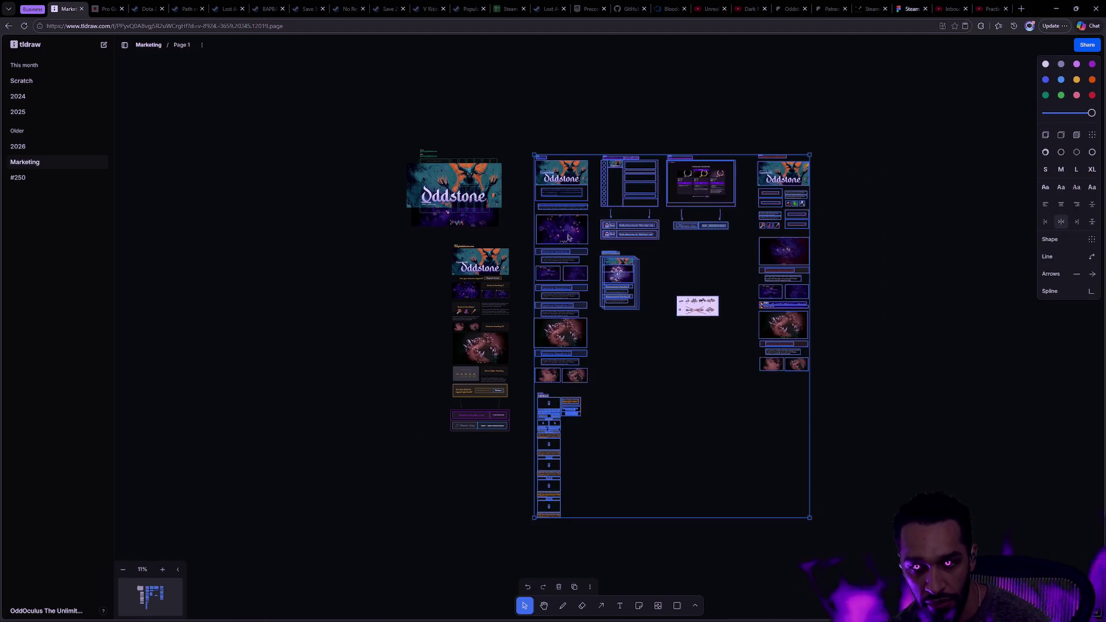
{"action": "left_click", "coordinate": [960, 305]}
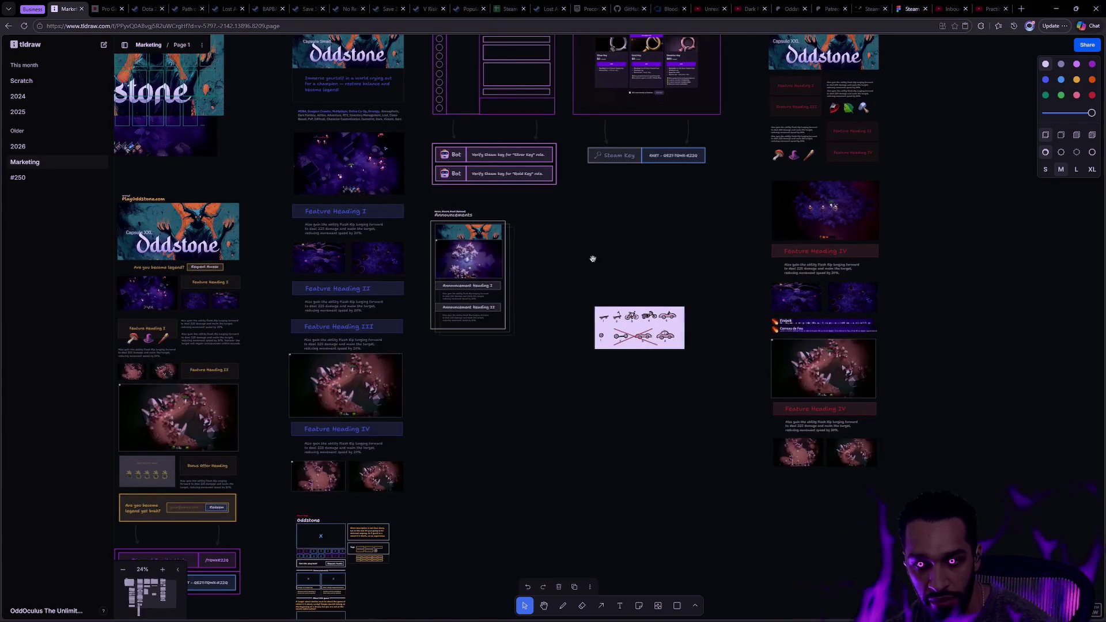
{"action": "scroll", "coordinate": [593, 254], "scroll_direction": "left", "scroll_amount": 3}
Step: Zoom to the pink vehicle-sketch image and delete it
{"action": "left_click_drag", "start_coordinate": [795, 339], "coordinate": [724, 407]}
{"action": "key", "text": "shift+2"}
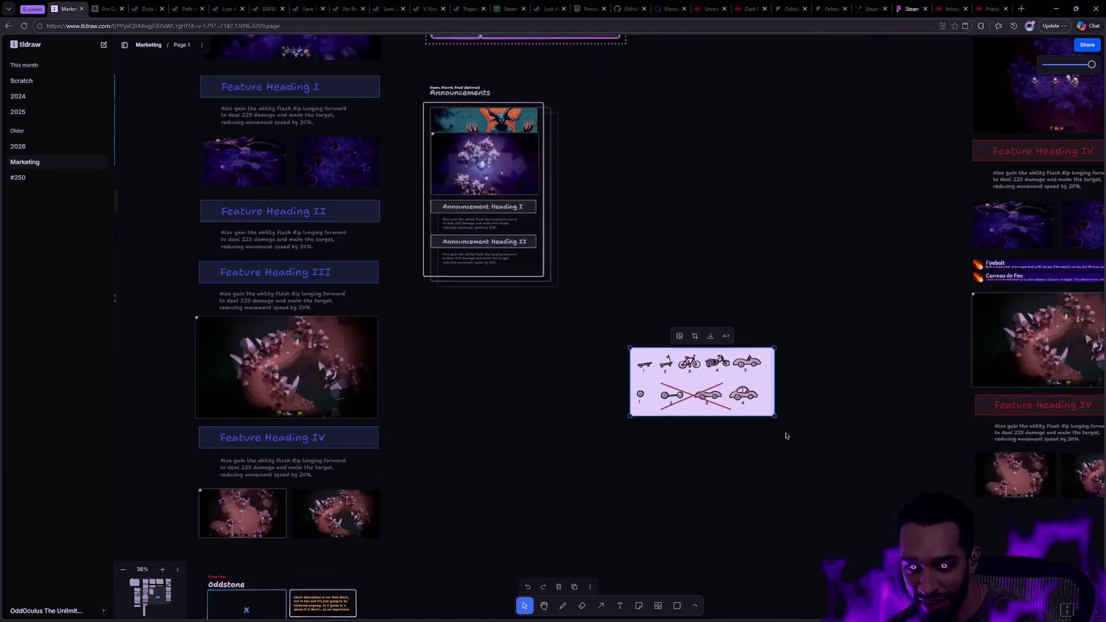
{"action": "scroll", "coordinate": [802, 381], "scroll_direction": "down", "scroll_amount": 5}
{"action": "mouse_move", "coordinate": [729, 349]}
{"action": "left_mouse_down"}
{"action": "mouse_move", "coordinate": [549, 364]}
{"action": "mouse_move", "coordinate": [606, 349]}
{"action": "left_mouse_up"}
{"action": "key", "text": "Delete"}
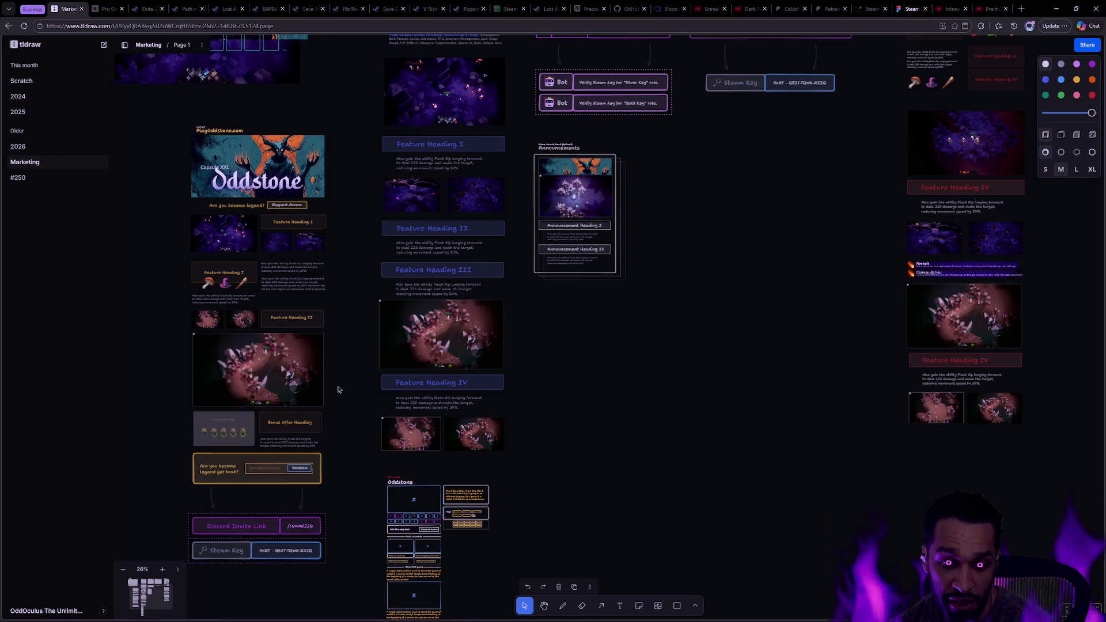
Step: Check the PlayOddstone.com and Oddstone banner column groups, then collapse the file sidebar
{"action": "scroll", "coordinate": [340, 385], "scroll_direction": "up", "scroll_amount": 4}
{"action": "scroll", "coordinate": [339, 385], "scroll_direction": "down", "scroll_amount": 3}
{"action": "mouse_move", "coordinate": [165, 164]}
{"action": "left_mouse_down"}
{"action": "mouse_move", "coordinate": [334, 505]}
{"action": "mouse_move", "coordinate": [341, 478]}
{"action": "left_mouse_up"}
{"action": "left_click", "coordinate": [337, 452]}
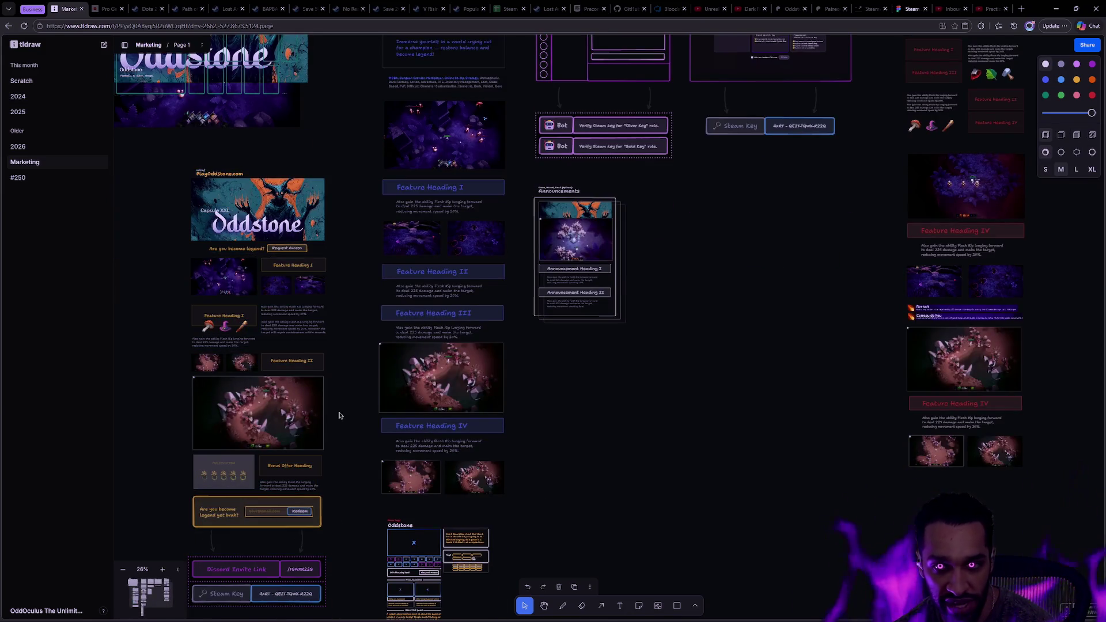
{"action": "scroll", "coordinate": [339, 413], "scroll_direction": "down", "scroll_amount": 2}
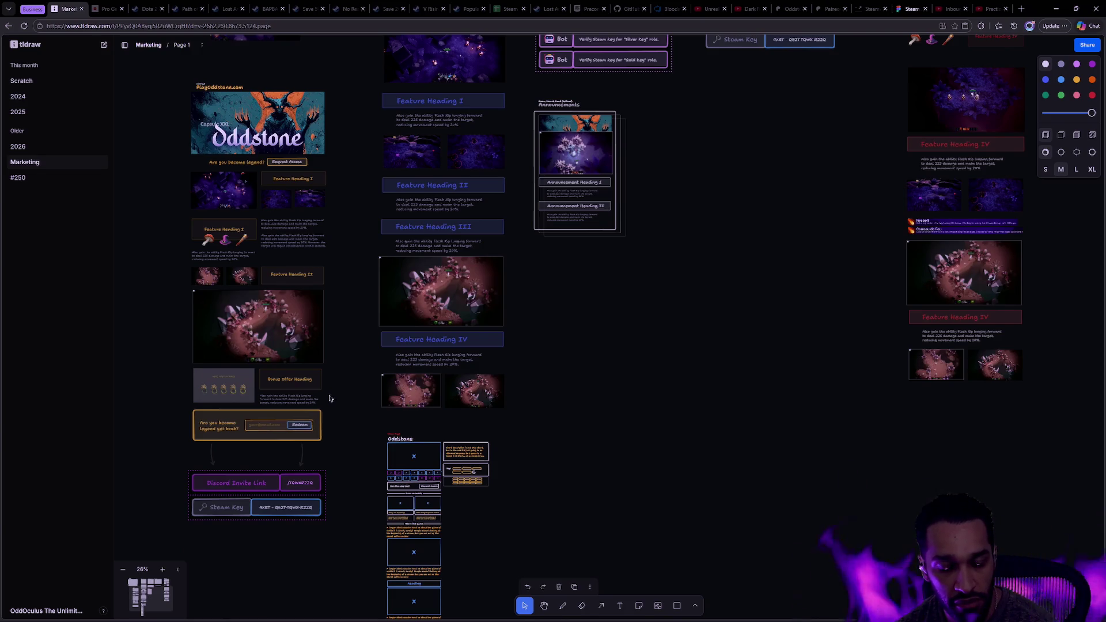
{"action": "scroll", "coordinate": [338, 412], "scroll_direction": "up", "scroll_amount": 2}
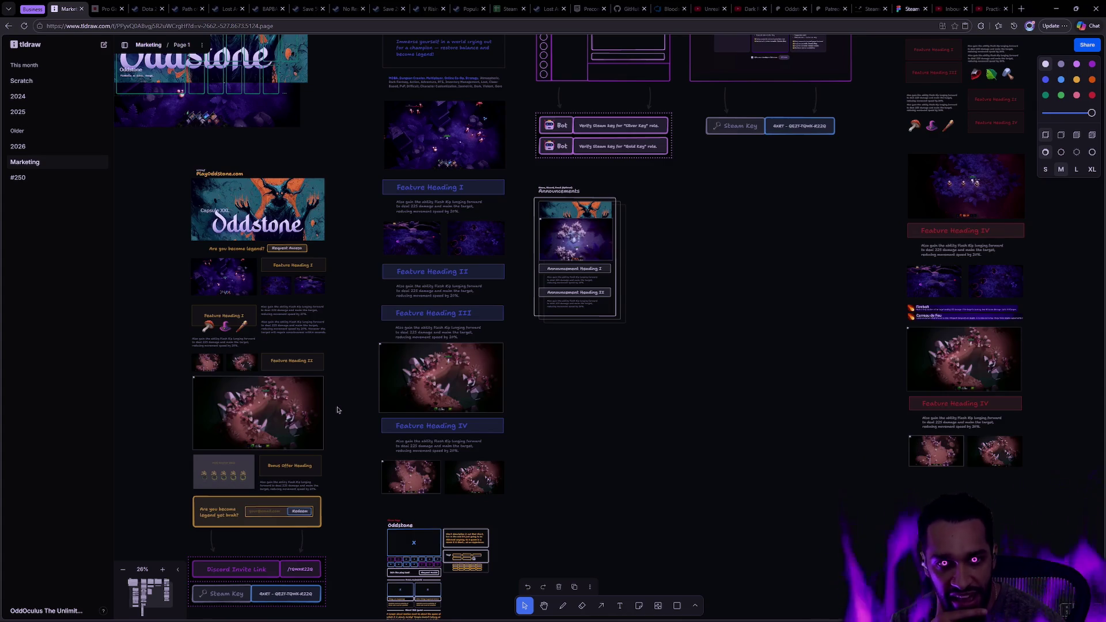
{"action": "mouse_move", "coordinate": [168, 166]}
{"action": "left_mouse_down"}
{"action": "mouse_move", "coordinate": [323, 344]}
{"action": "mouse_move", "coordinate": [345, 495]}
{"action": "mouse_move", "coordinate": [335, 538]}
{"action": "mouse_move", "coordinate": [340, 496]}
{"action": "left_mouse_up"}
{"action": "left_click", "coordinate": [308, 322]}
{"action": "mouse_move", "coordinate": [176, 162]}
{"action": "left_mouse_down"}
{"action": "mouse_move", "coordinate": [321, 526]}
{"action": "mouse_move", "coordinate": [341, 485]}
{"action": "left_mouse_up"}
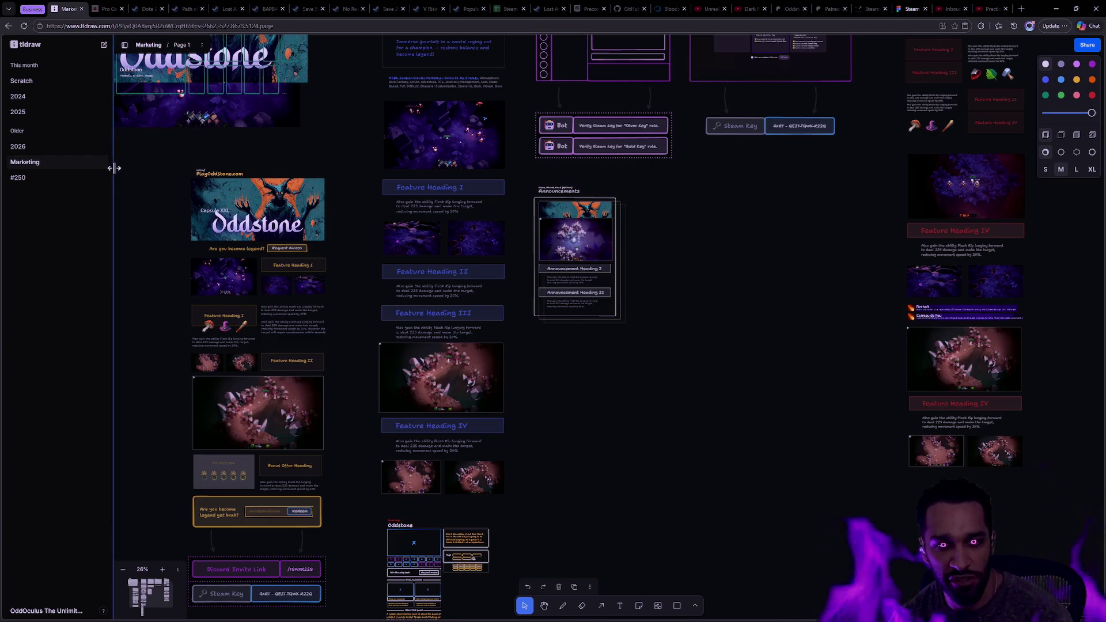
{"action": "left_click", "coordinate": [124, 45]}
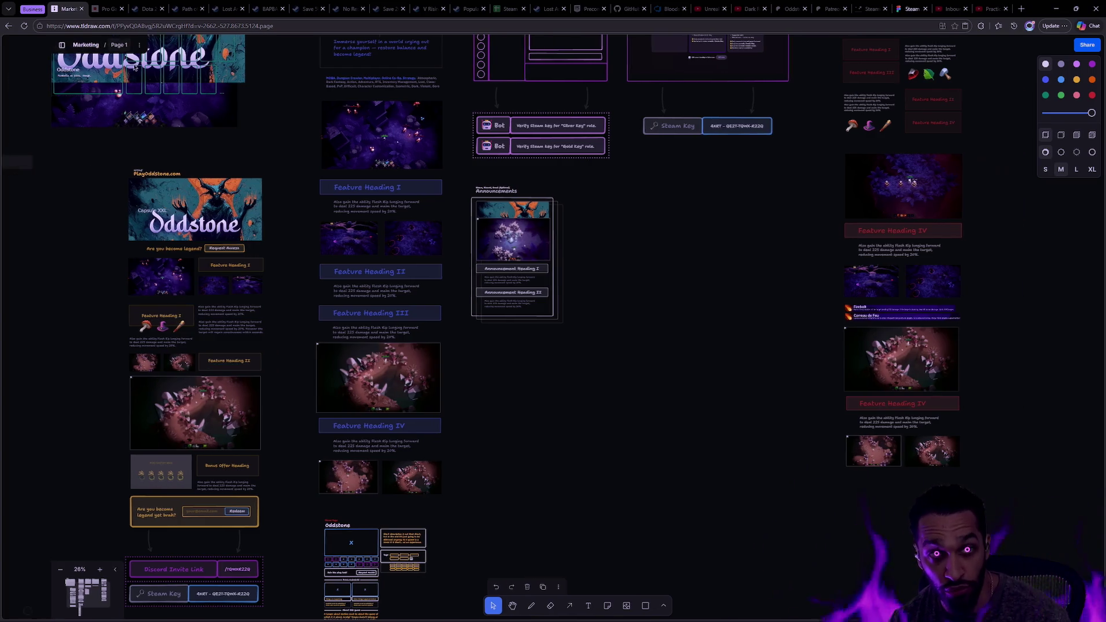
{"action": "left_click_drag", "start_coordinate": [42, 153], "coordinate": [150, 289]}
{"action": "left_click", "coordinate": [233, 306]}
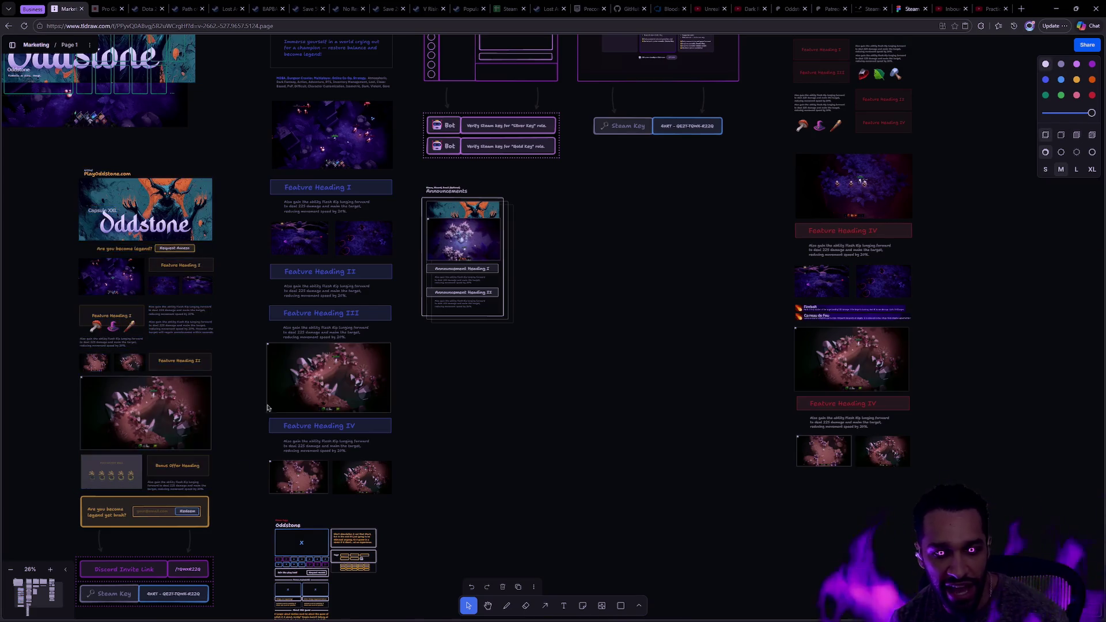
{"action": "left_click_drag", "start_coordinate": [241, 352], "coordinate": [321, 294]}
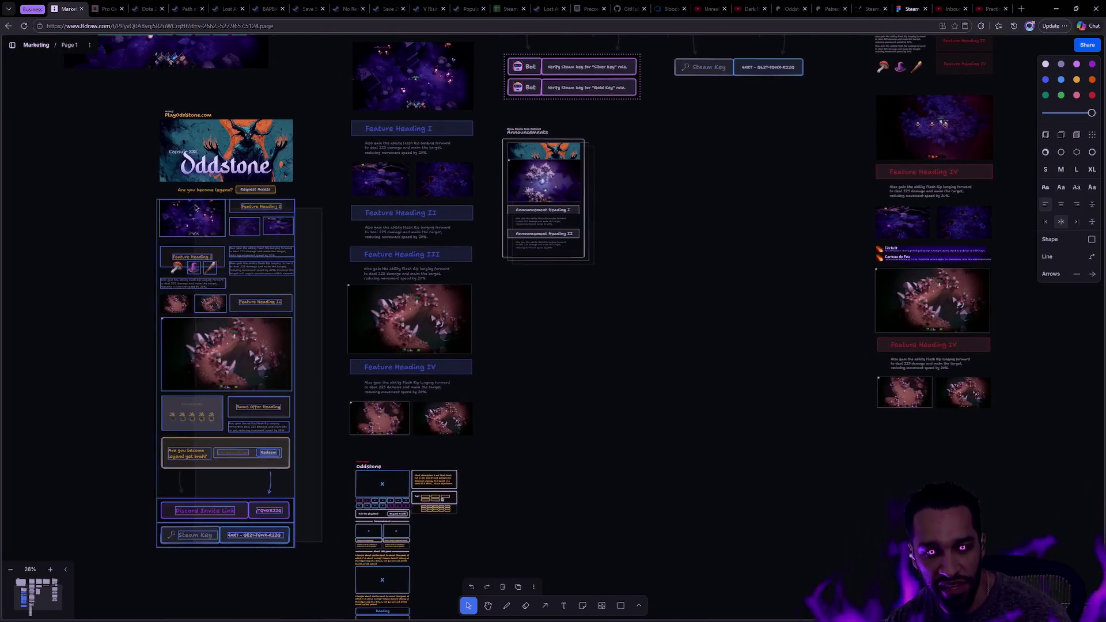
{"action": "scroll", "coordinate": [288, 142], "scroll_direction": "up", "scroll_amount": 3}
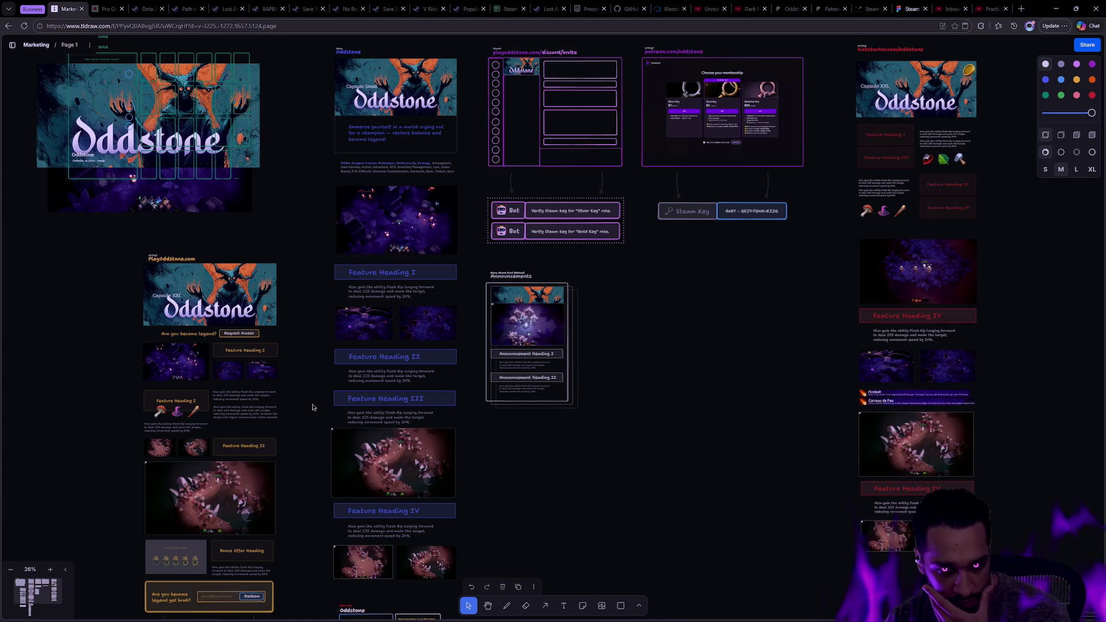
{"action": "left_click_drag", "start_coordinate": [631, 445], "coordinate": [490, 261]}
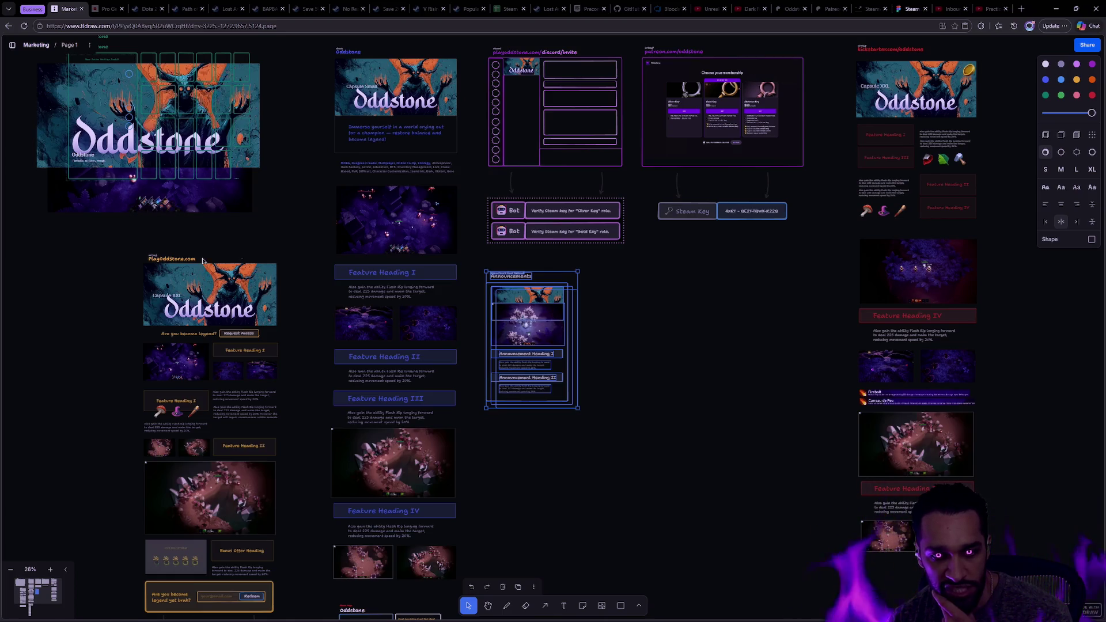
{"action": "left_click", "coordinate": [625, 331]}
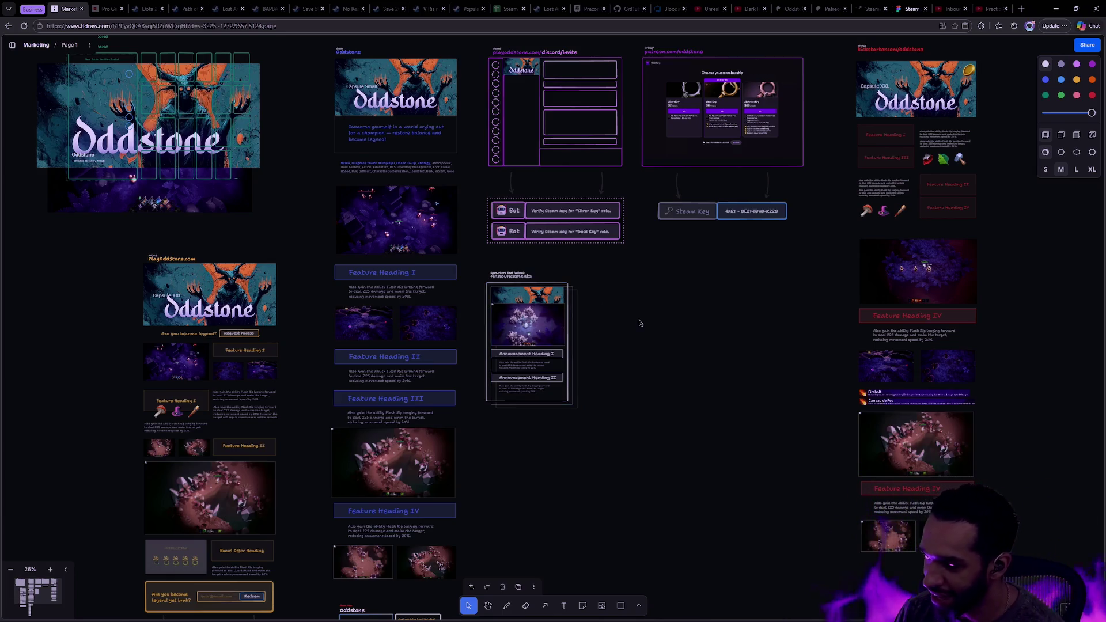
{"action": "scroll", "coordinate": [651, 363], "scroll_direction": "up", "scroll_amount": 3}
{"action": "scroll", "coordinate": [671, 376], "scroll_direction": "down", "scroll_amount": 1}
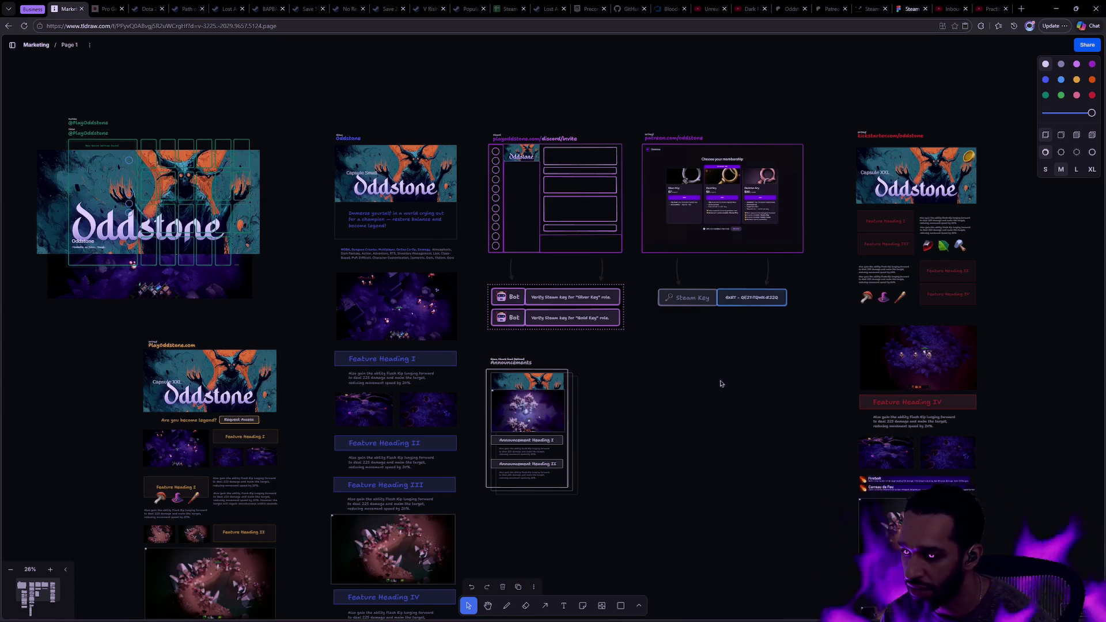
{"action": "mouse_move", "coordinate": [616, 495]}
{"action": "left_mouse_down"}
{"action": "mouse_move", "coordinate": [571, 428]}
{"action": "mouse_move", "coordinate": [576, 403]}
{"action": "mouse_move", "coordinate": [638, 390]}
{"action": "left_mouse_up"}
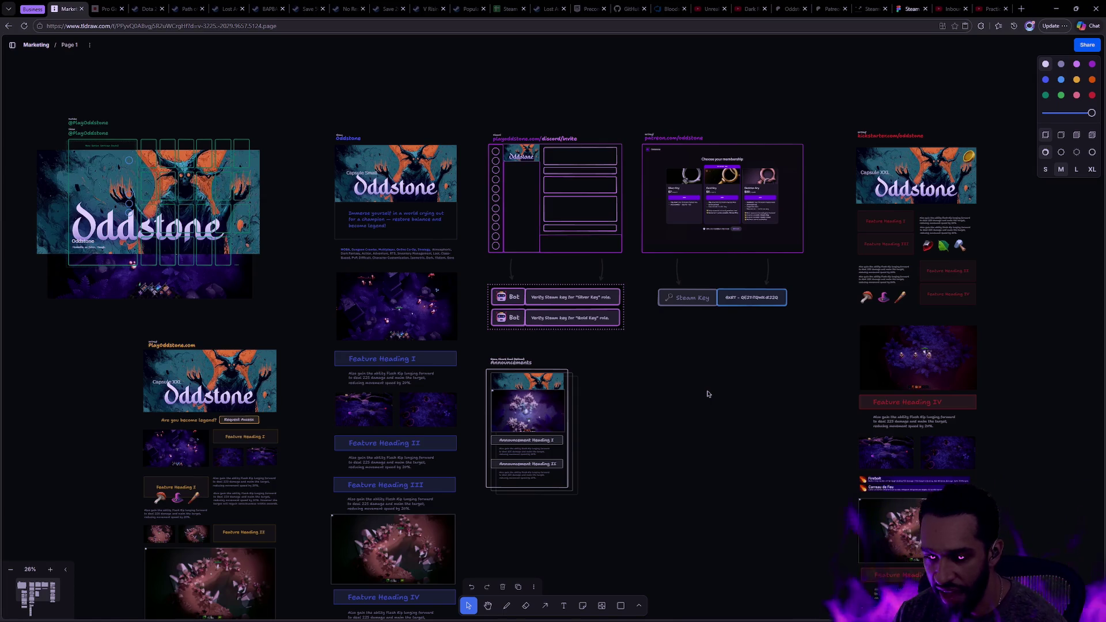
Step: Zoom in on the 'Are you become legend yet brah?' Redeem email card
{"action": "scroll", "coordinate": [469, 396], "scroll_direction": "down", "scroll_amount": 5}
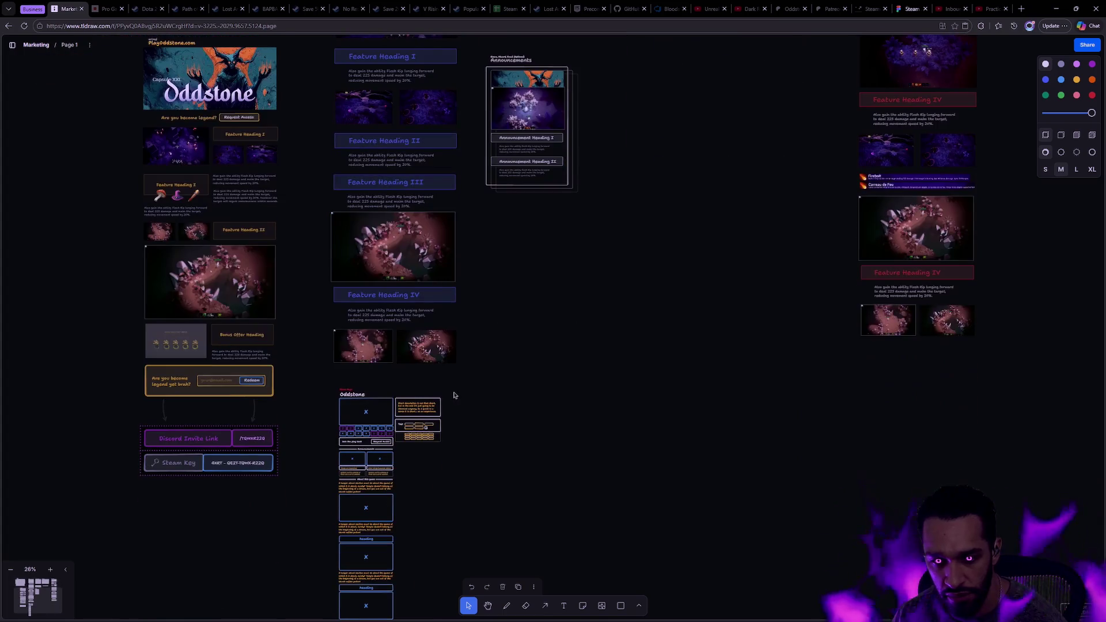
{"action": "scroll", "coordinate": [454, 397], "scroll_direction": "up", "scroll_amount": 3}
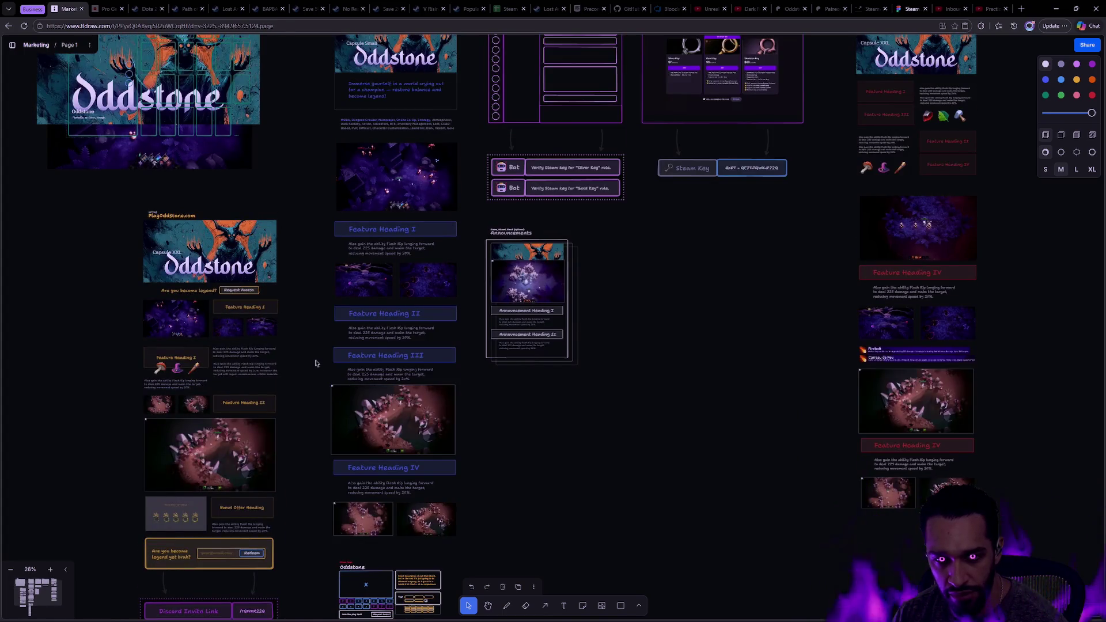
{"action": "scroll", "coordinate": [315, 363], "scroll_direction": "down", "scroll_amount": 2}
{"action": "left_click_drag", "start_coordinate": [107, 82], "coordinate": [285, 500]}
{"action": "left_click", "coordinate": [311, 423]}
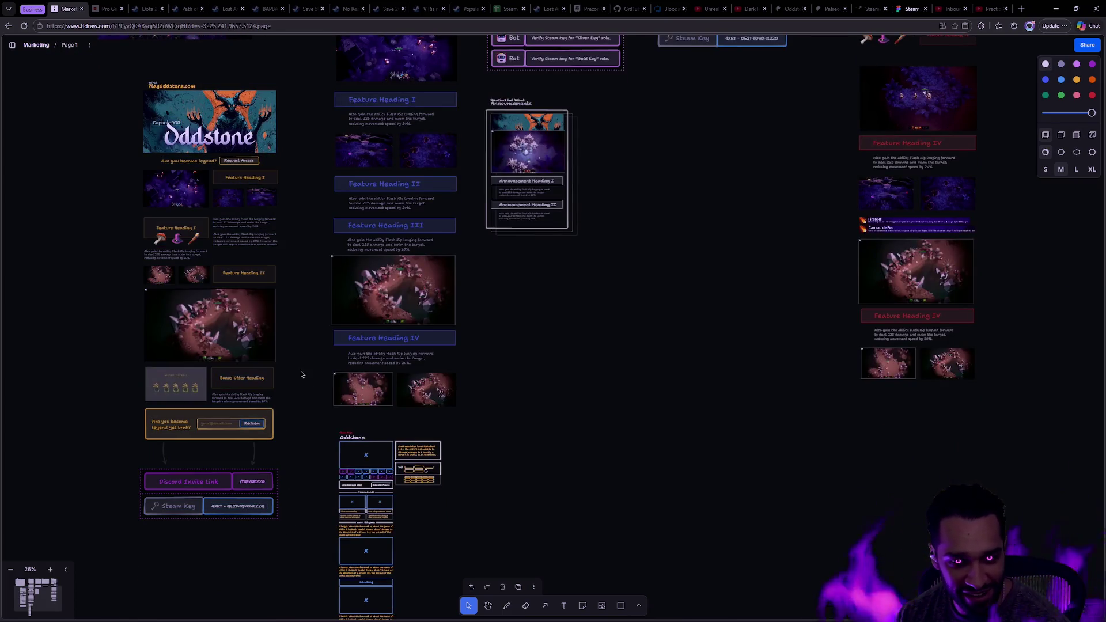
{"action": "right_click", "coordinate": [327, 410]}
{"action": "left_click", "coordinate": [305, 392]}
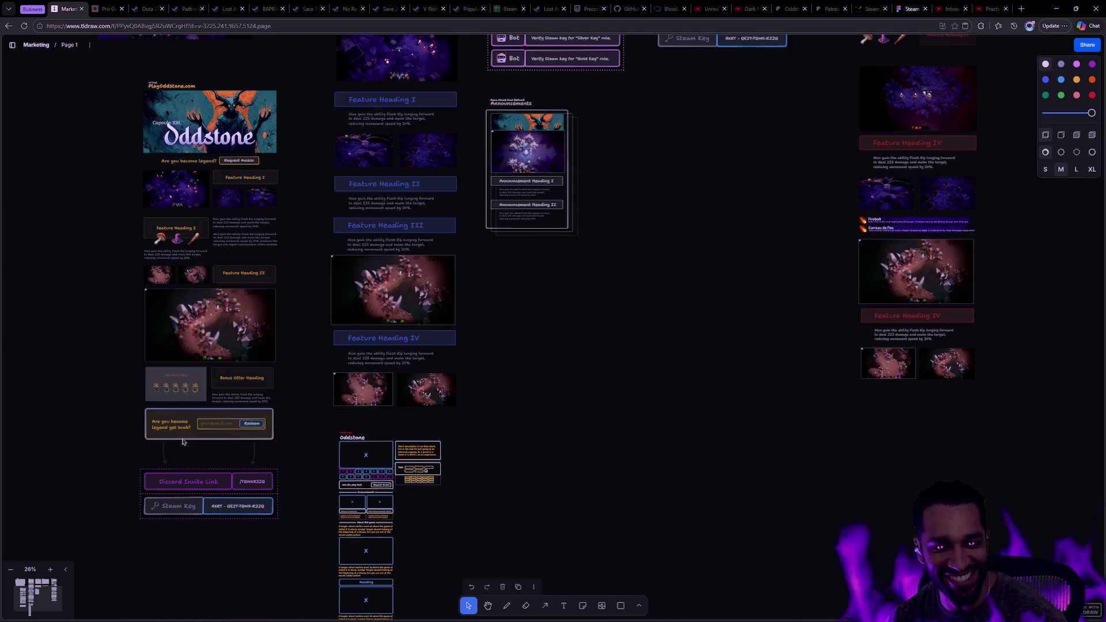
{"action": "scroll", "coordinate": [163, 439], "scroll_direction": "up", "scroll_amount": 3}
{"action": "scroll", "coordinate": [163, 439], "scroll_direction": "up", "scroll_amount": 10}
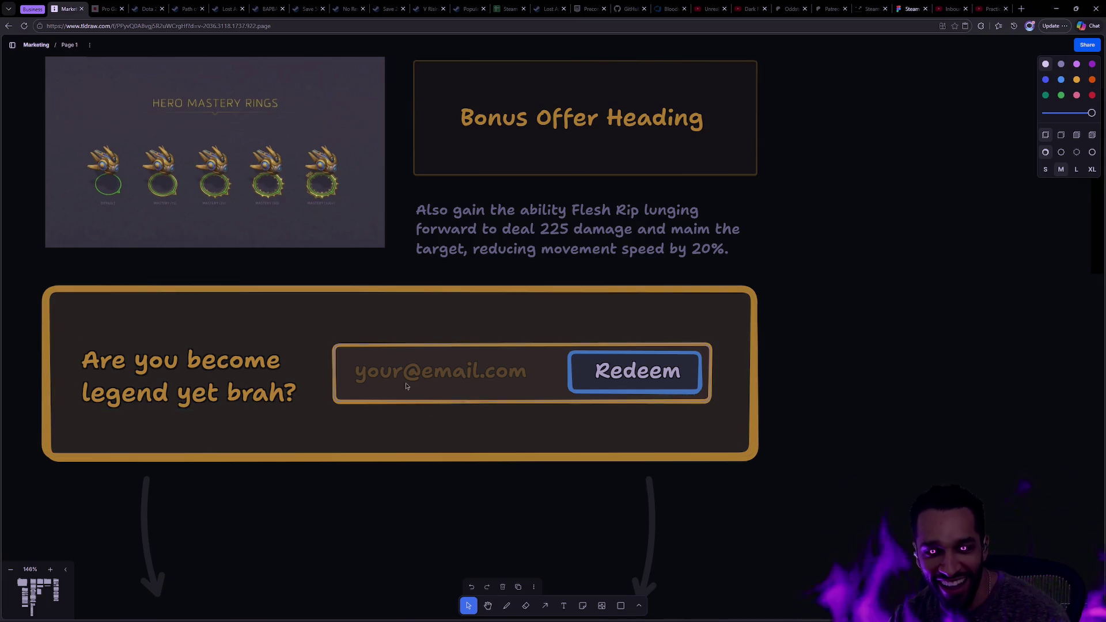
{"action": "scroll", "coordinate": [808, 327], "scroll_direction": "down", "scroll_amount": 3}
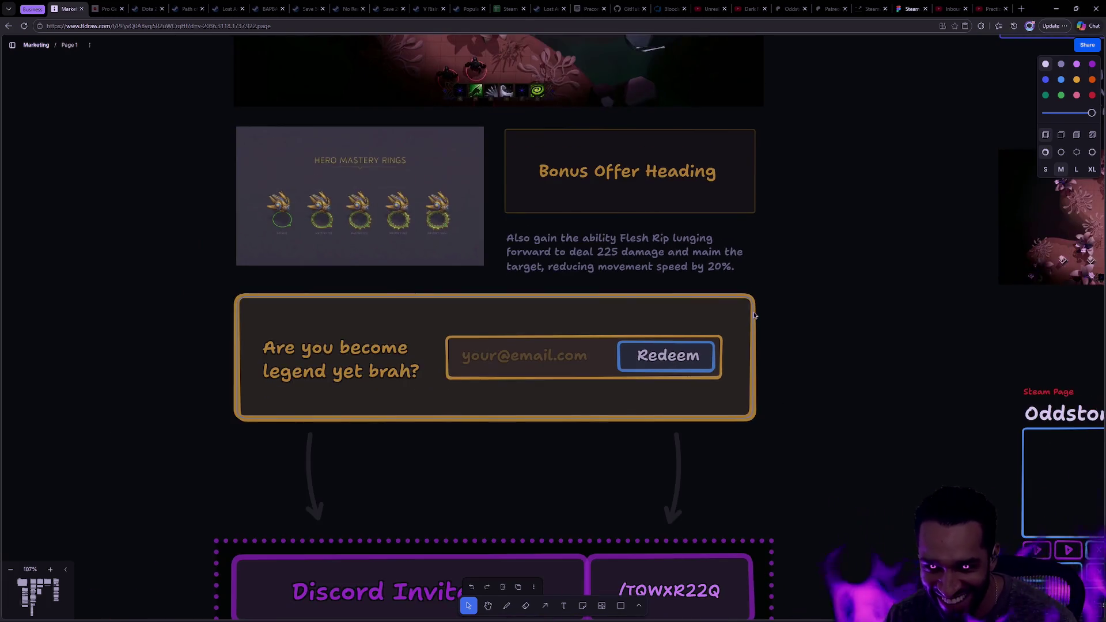
{"action": "scroll", "coordinate": [797, 320], "scroll_direction": "down", "scroll_amount": 2}
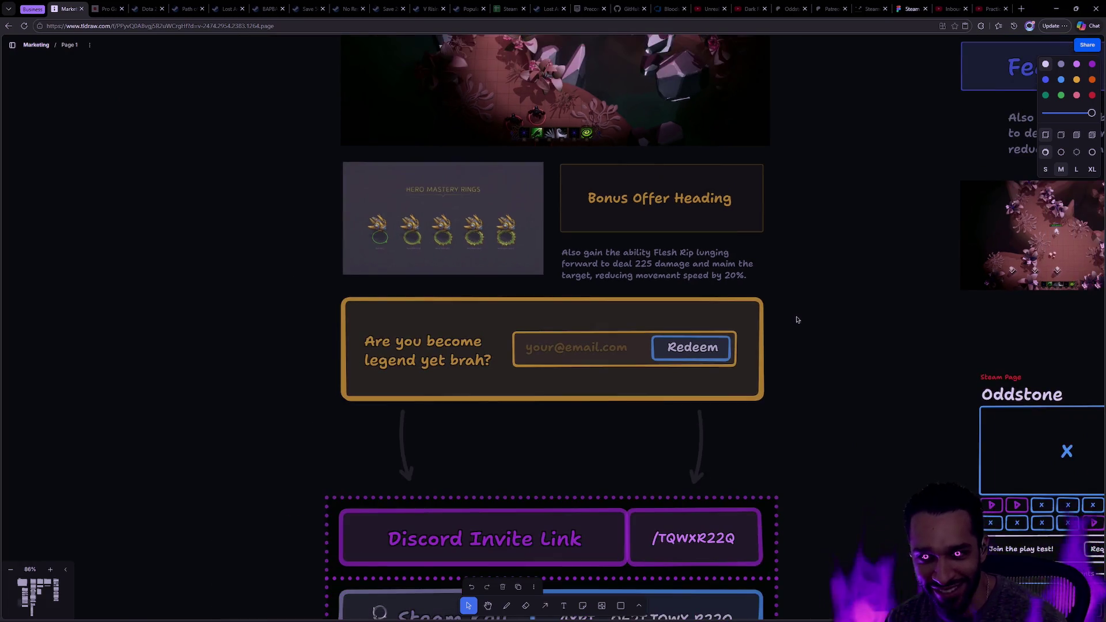
{"action": "scroll", "coordinate": [797, 320], "scroll_direction": "down", "scroll_amount": 2}
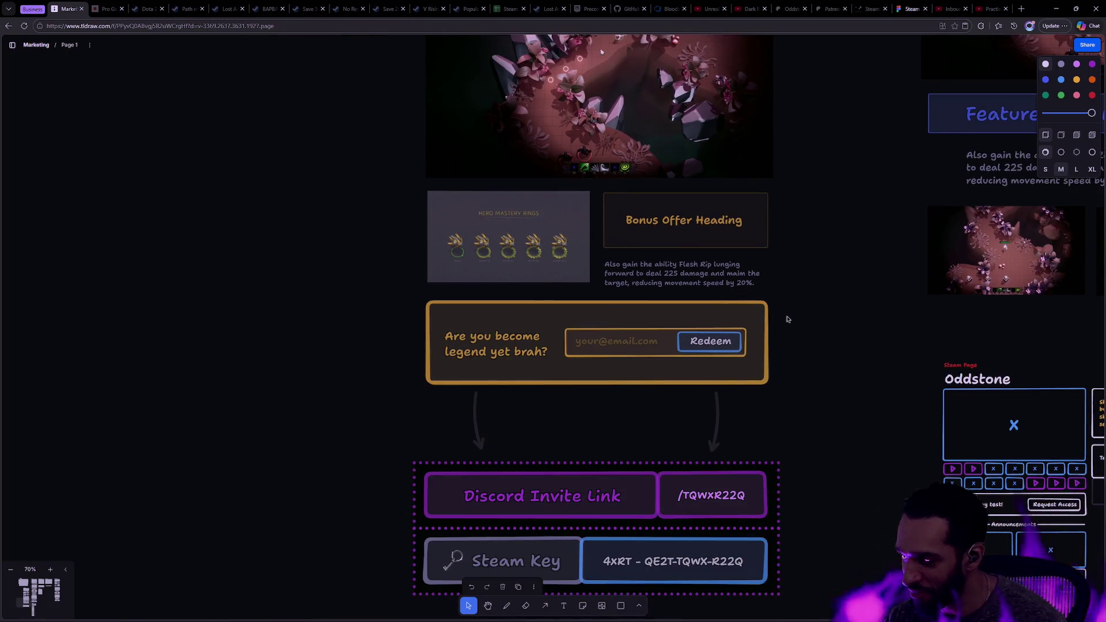
Step: Pan to bring the Discord invite and Steam key boxes into view
{"action": "left_click_drag", "start_coordinate": [804, 226], "coordinate": [768, 383]}
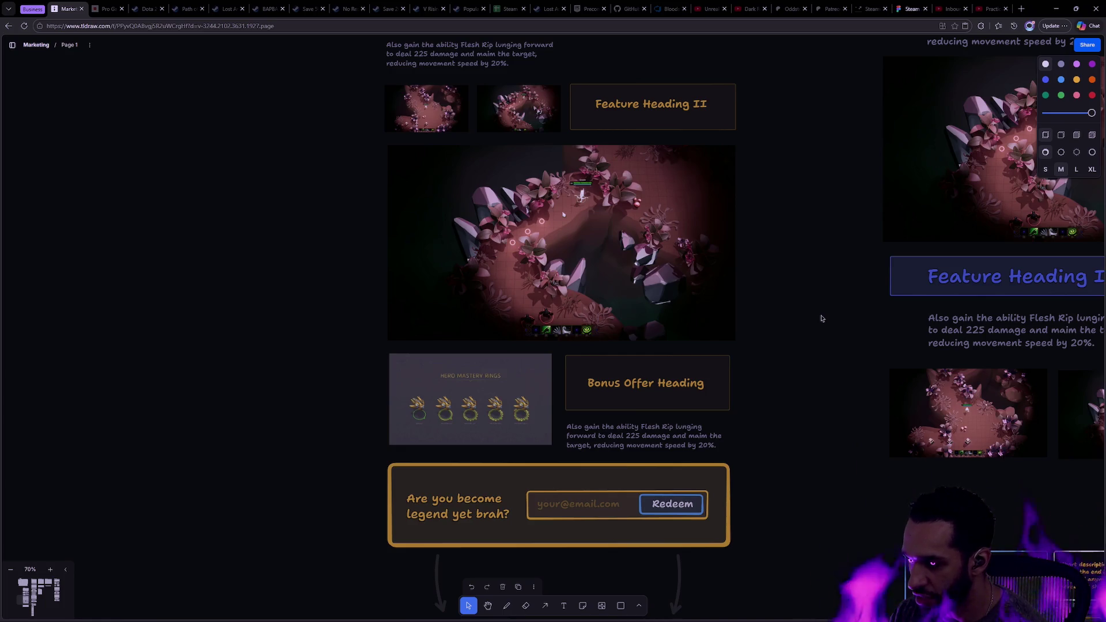
{"action": "right_click", "coordinate": [789, 321]}
{"action": "left_click", "coordinate": [801, 274]}
{"action": "scroll", "coordinate": [755, 403], "scroll_direction": "down", "scroll_amount": 3}
{"action": "scroll", "coordinate": [754, 404], "scroll_direction": "right", "scroll_amount": 3}
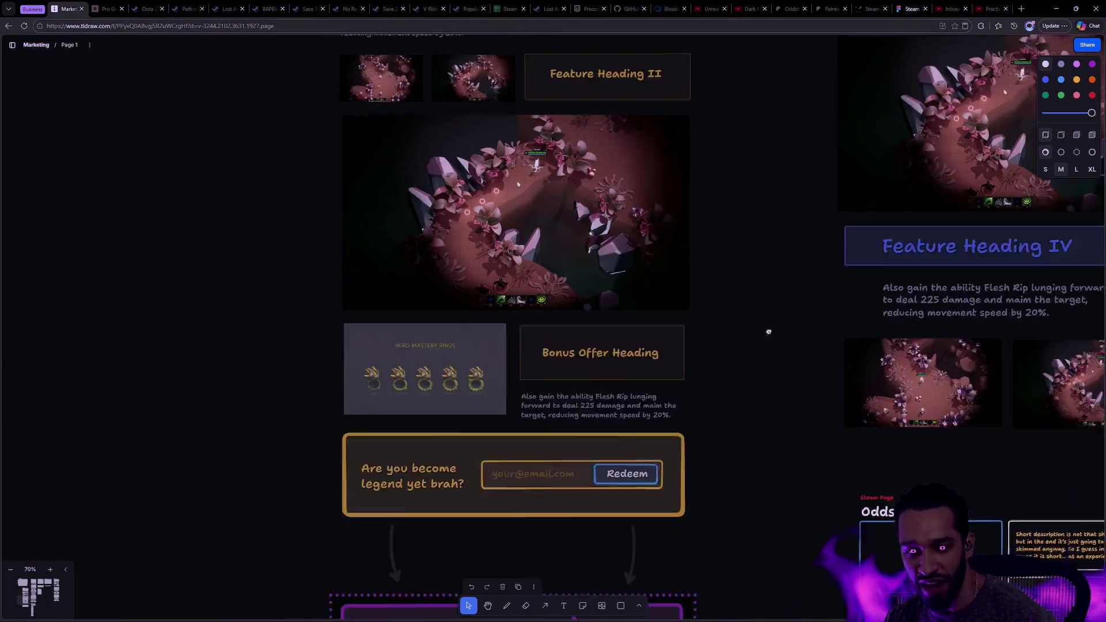